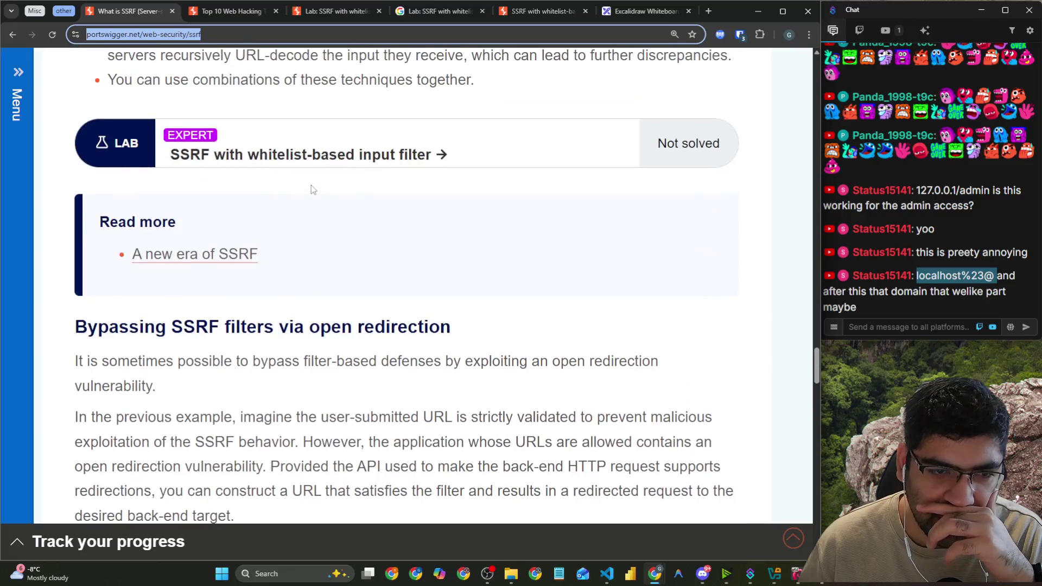
Highlight the SSRF article's notes on recursive URL-decoding and embedding credentials before the hostname.
scroll(311, 184, "up", 5)
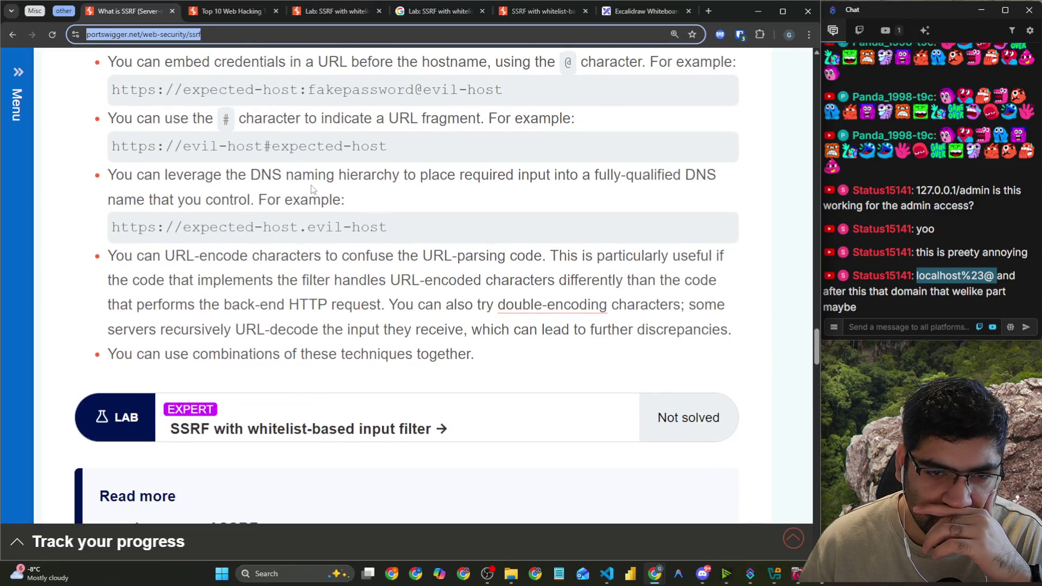
scroll(311, 185, "up", 1)
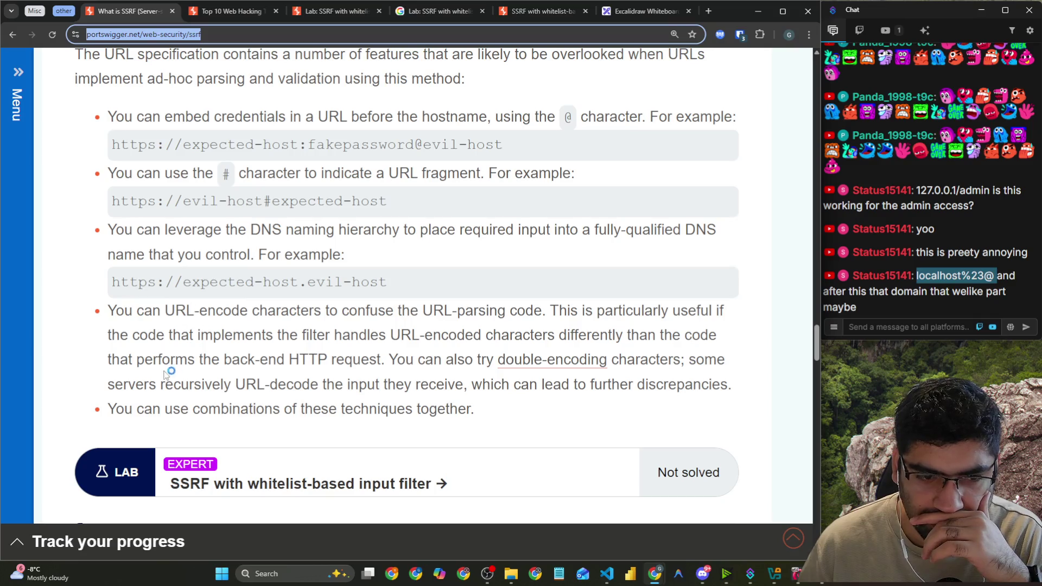
left_click_drag(165, 383, 384, 389)
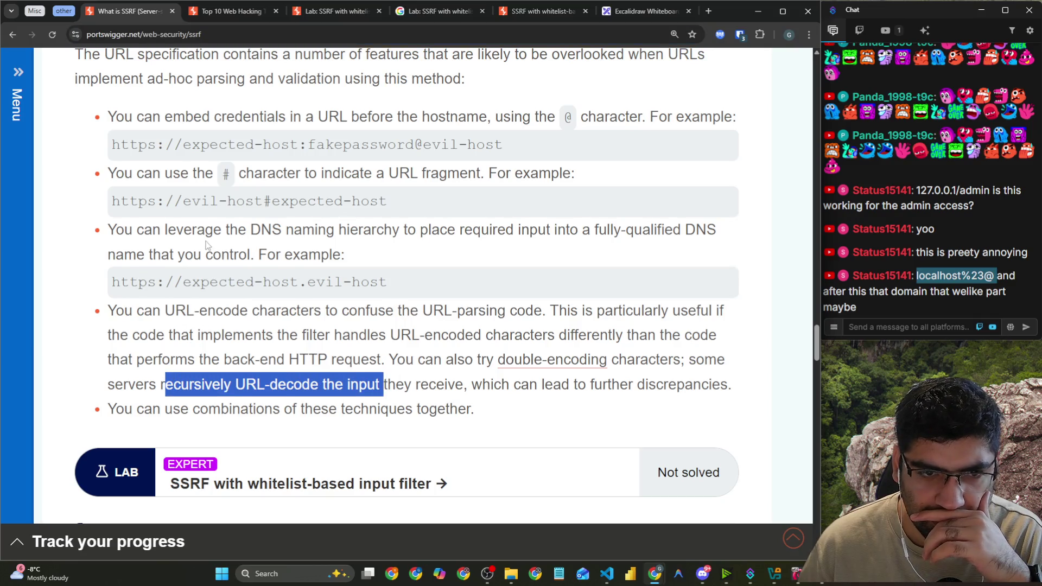
scroll(208, 246, "up", 3)
left_click_drag(166, 280, 475, 286)
Highlight the @ character, input-beginning and URL-parsing inconsistency tips, then return to Burp.
left_click(519, 286)
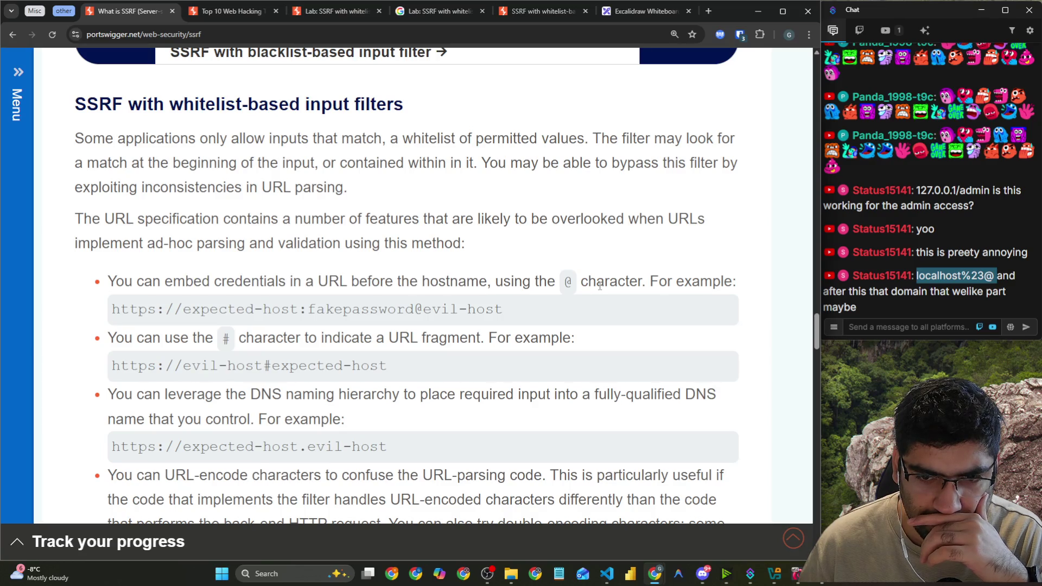
left_click_drag(600, 286, 686, 282)
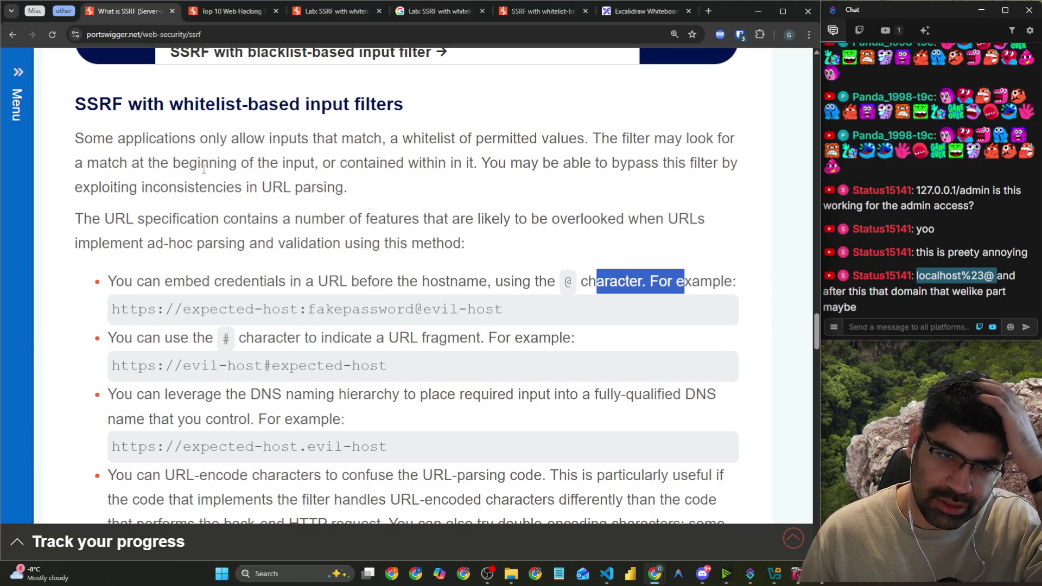
left_click_drag(198, 165, 703, 167)
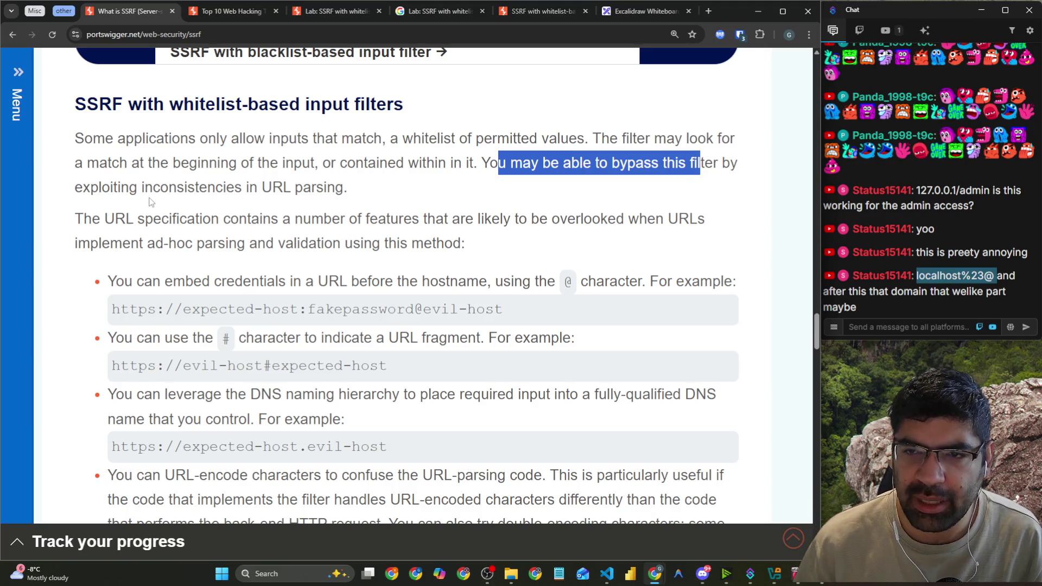
left_click_drag(90, 188, 363, 191)
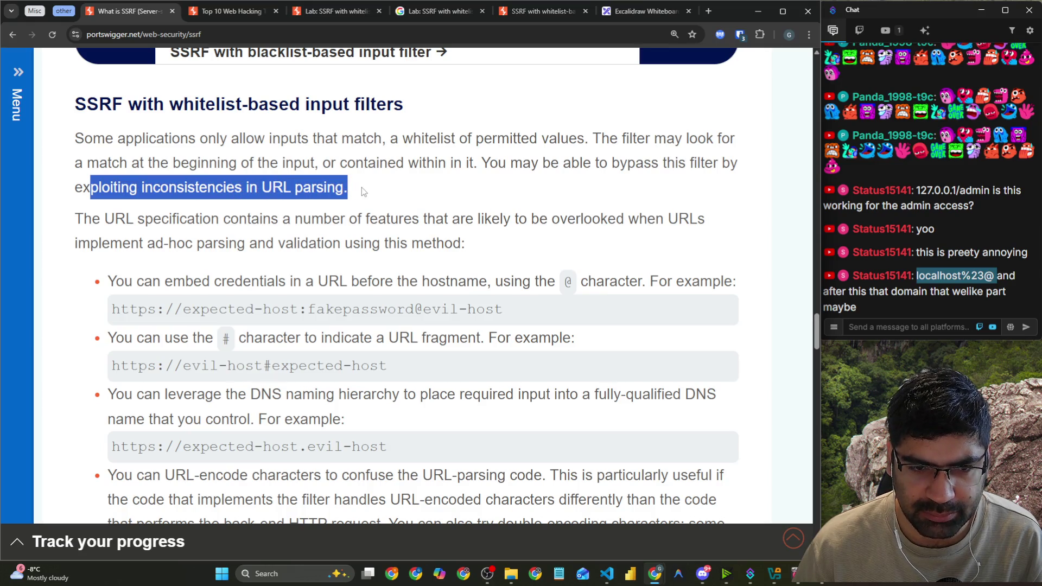
key("alt+Tab")
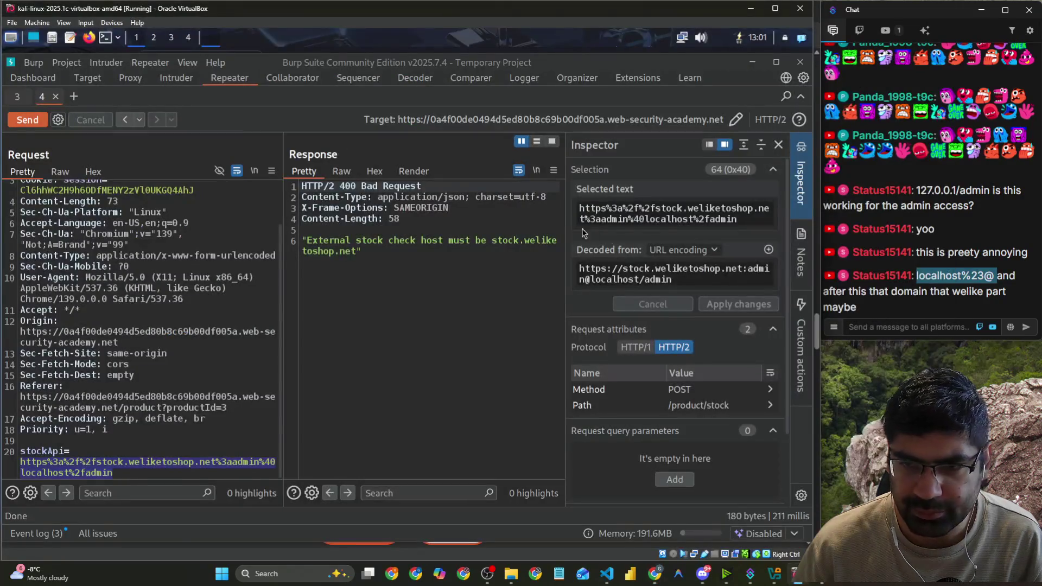
Capitalise the stockApi URL to LOCAlhost and /adMIN, apply it and send the request.
left_click(655, 219)
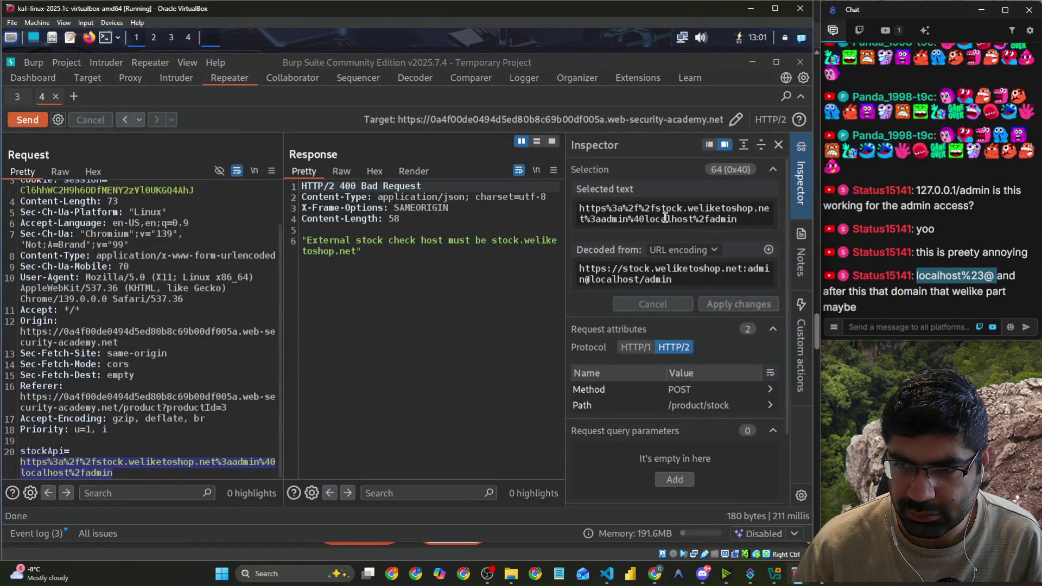
left_click_drag(667, 218, 646, 219)
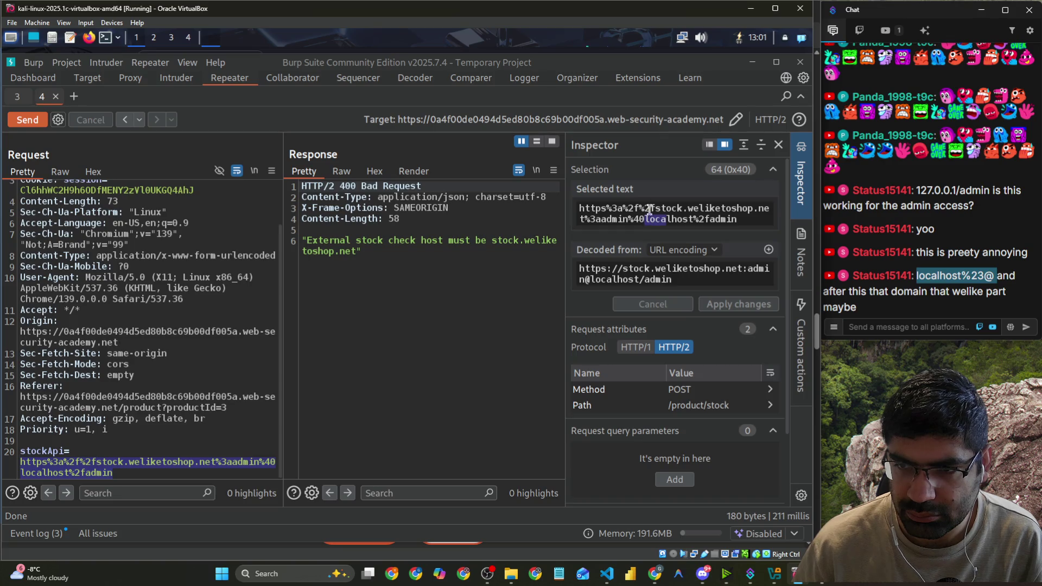
type("LOCA")
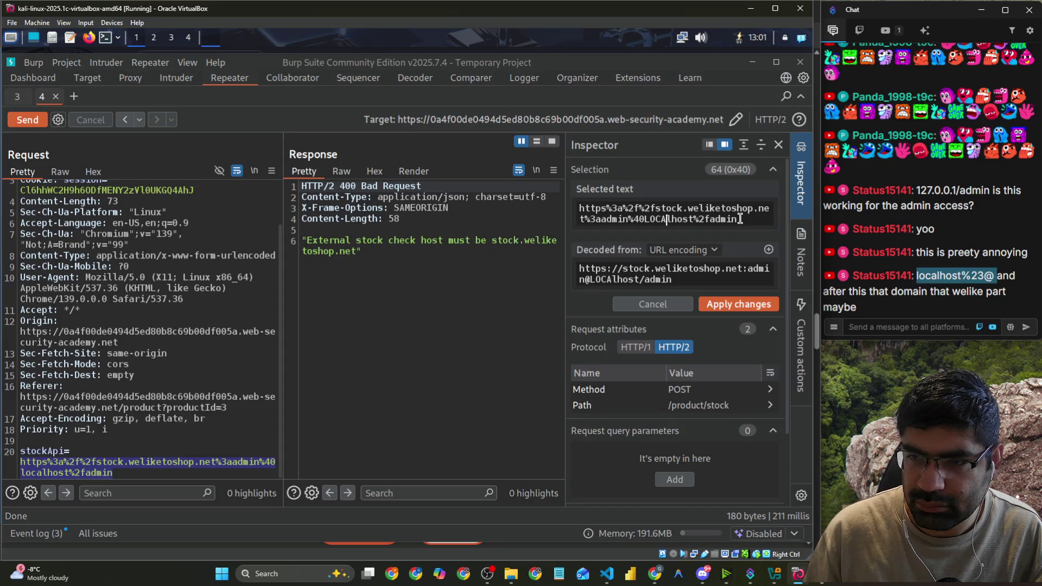
key("BackSpace")
key("BackSpace")
key("BackSpace")
type("MI")
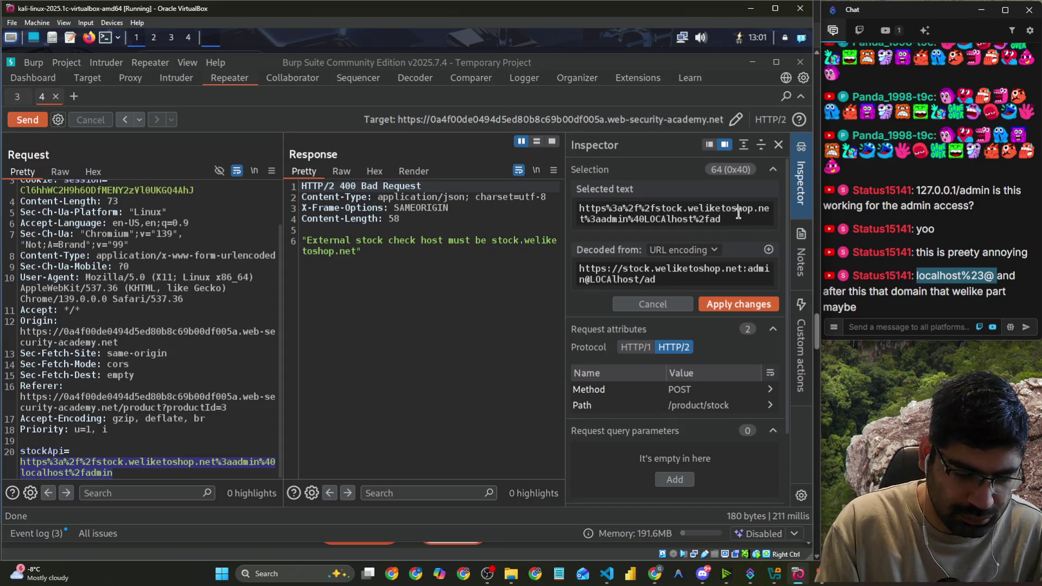
type("N")
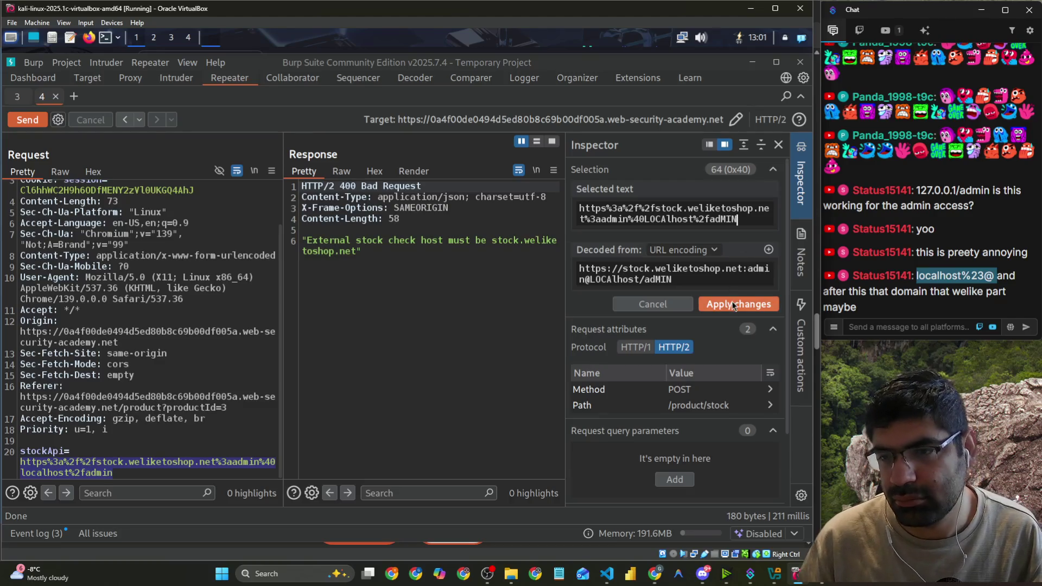
left_click(737, 304)
left_click(38, 125)
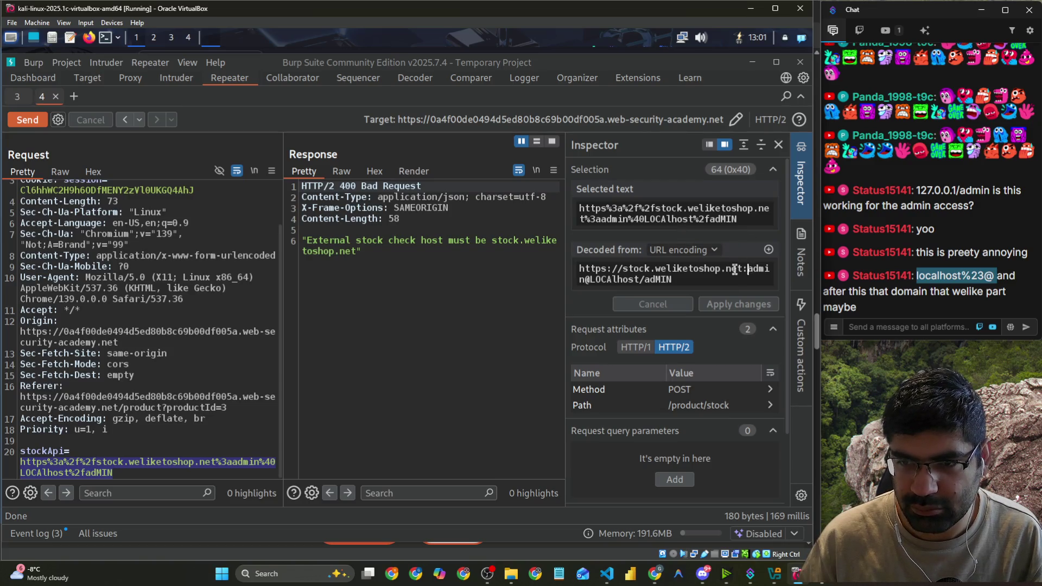
left_click_drag(747, 270, 585, 271)
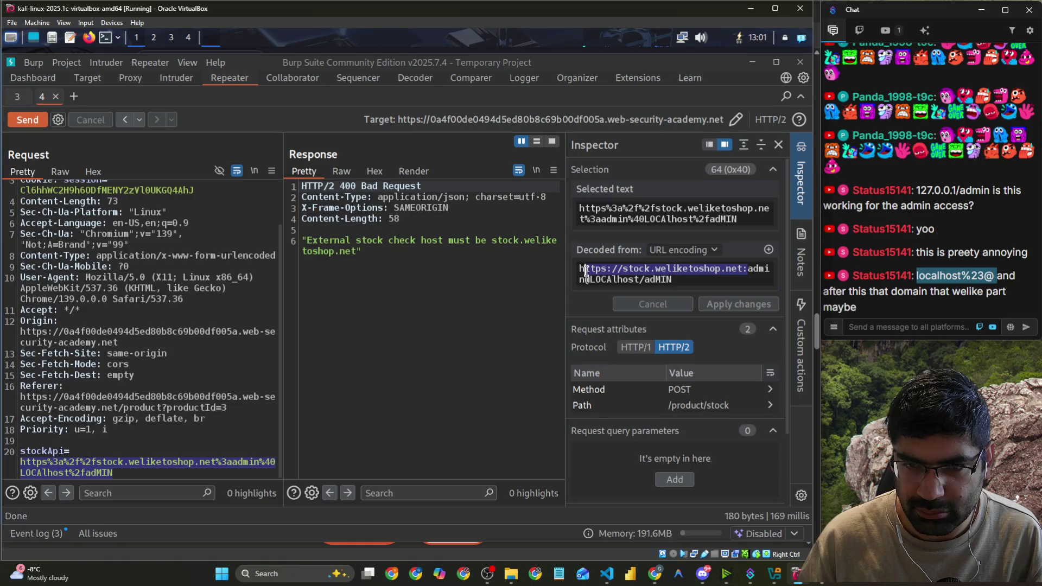
left_click(589, 278, "shift")
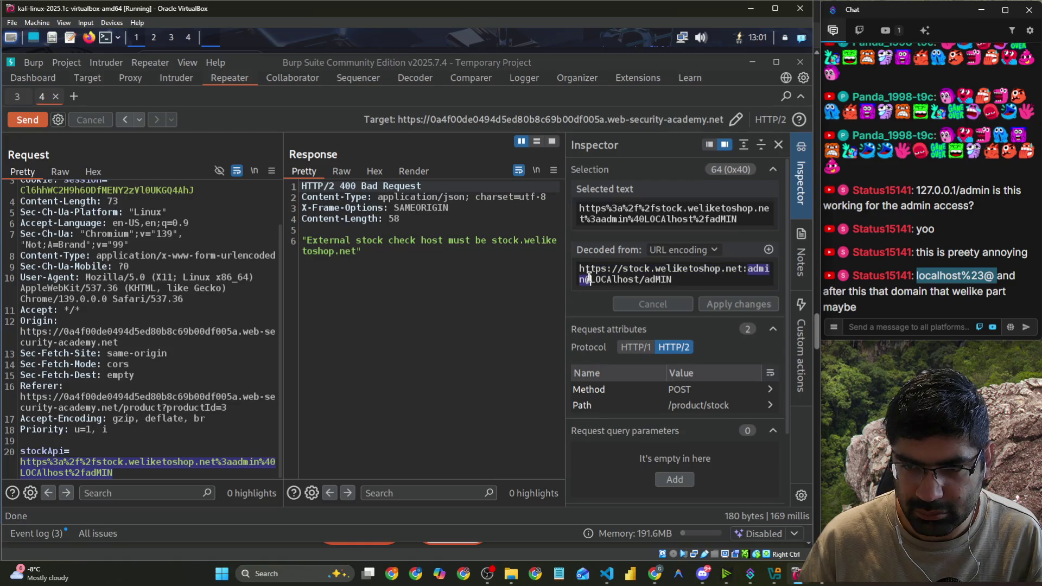
left_click_drag(623, 269, 745, 270)
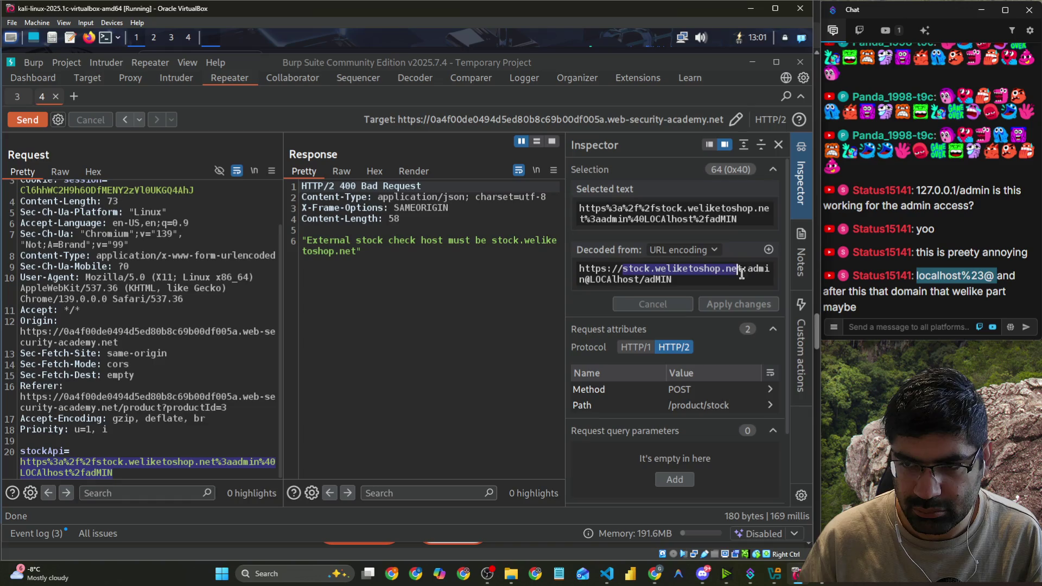
type("local")
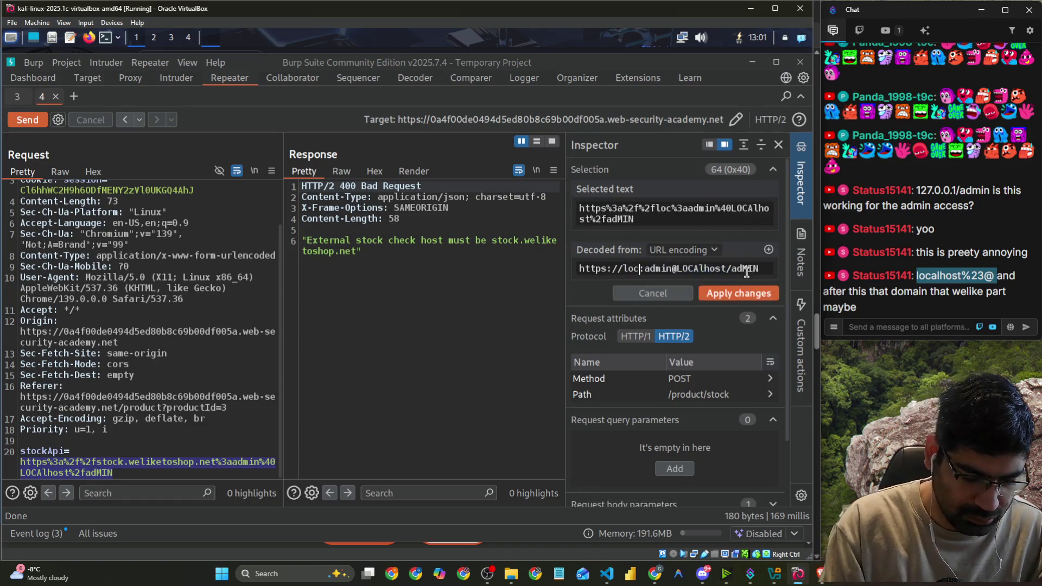
key("ctrl+z")
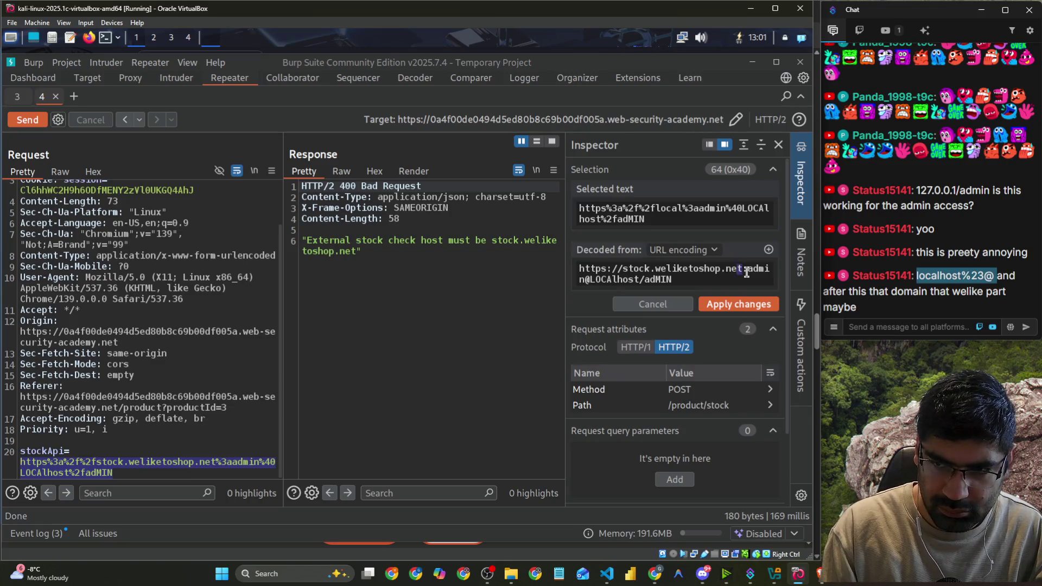
key("shift+Left")
key("shift+Left")
key("shift+Left")
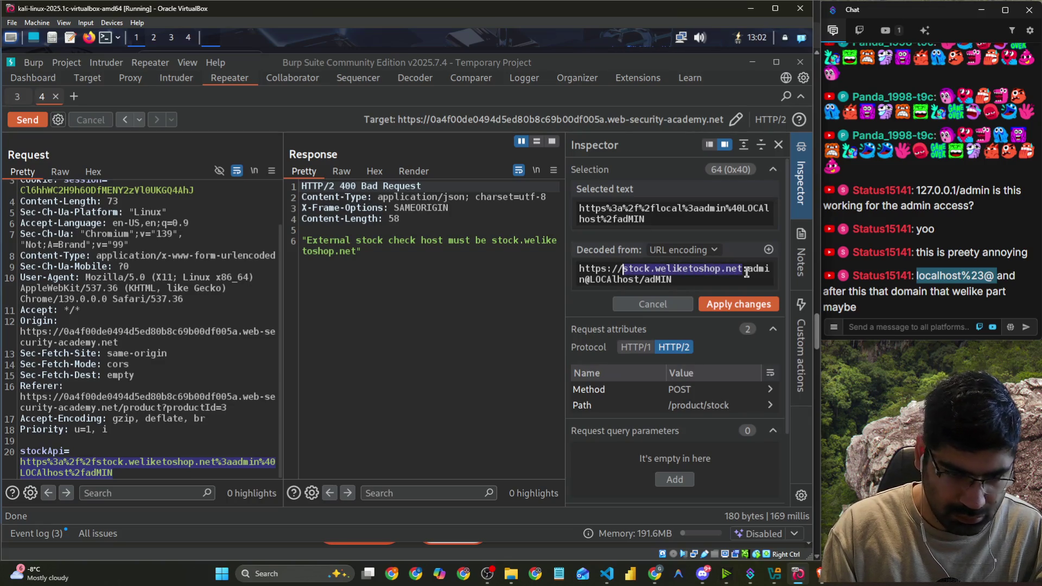
type("localh")
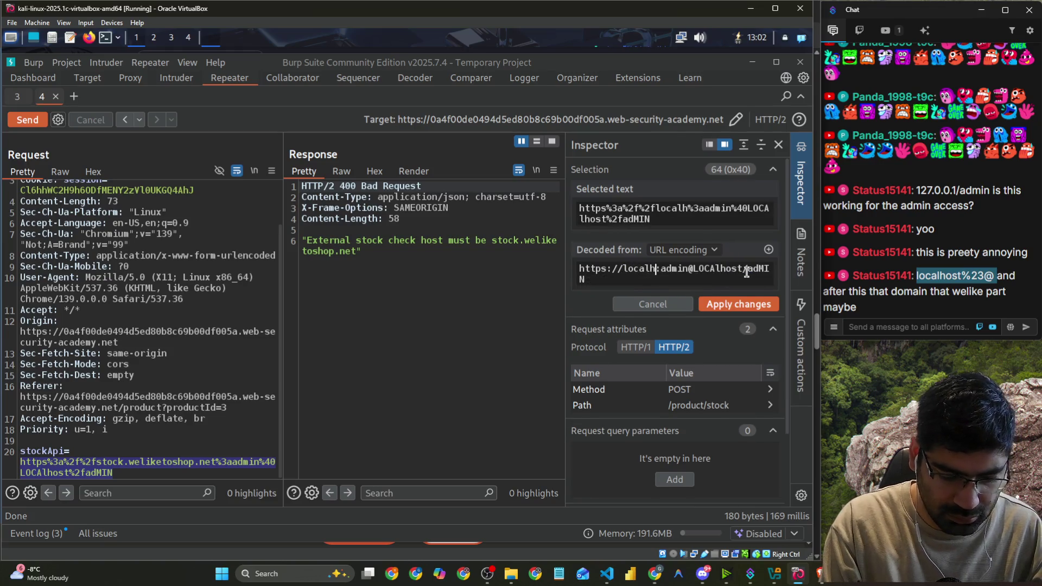
type("OST")
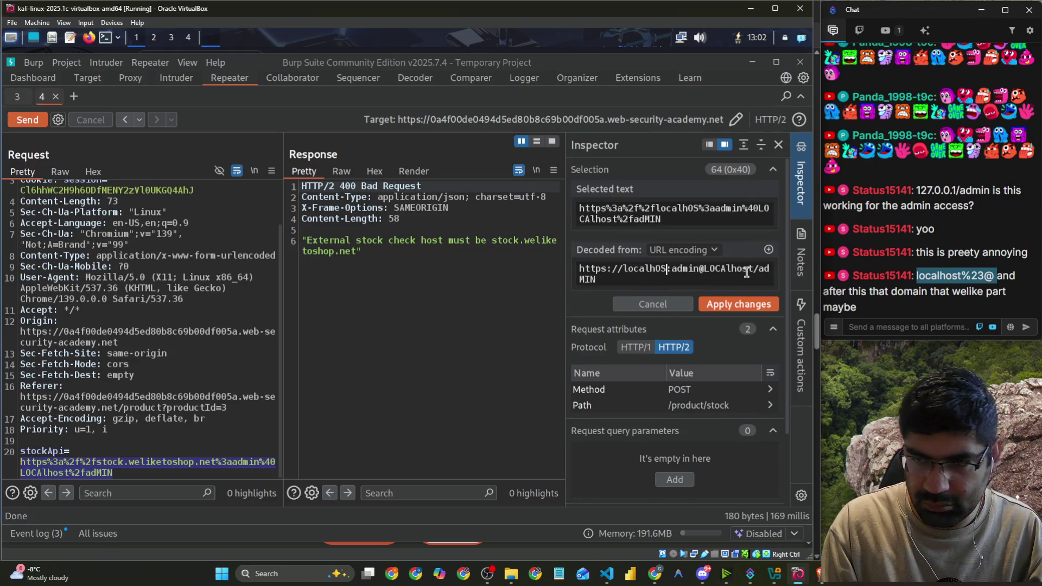
double_click(747, 271)
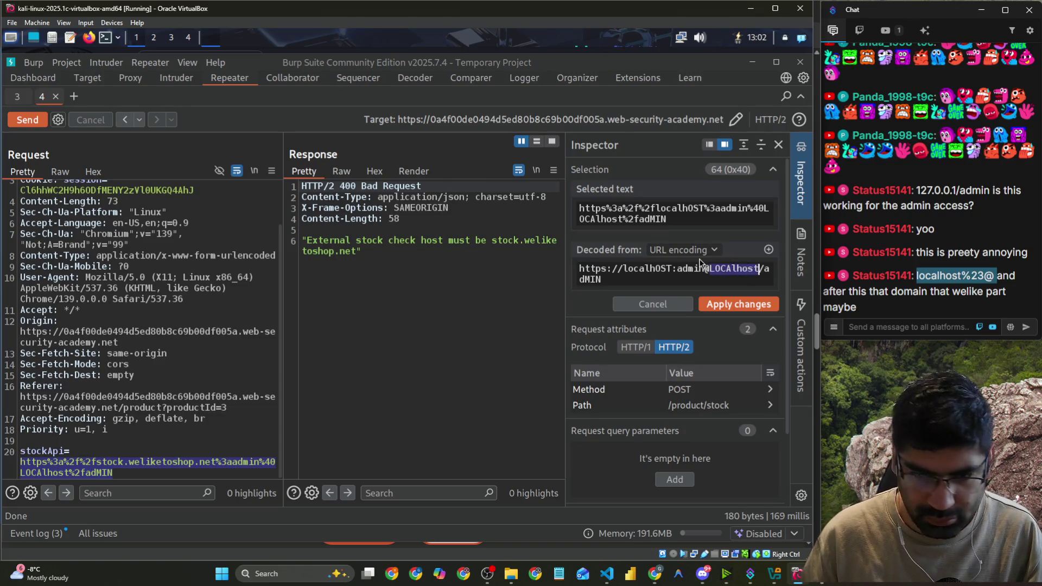
type("stock.weliketoshop.net")
left_click(722, 304)
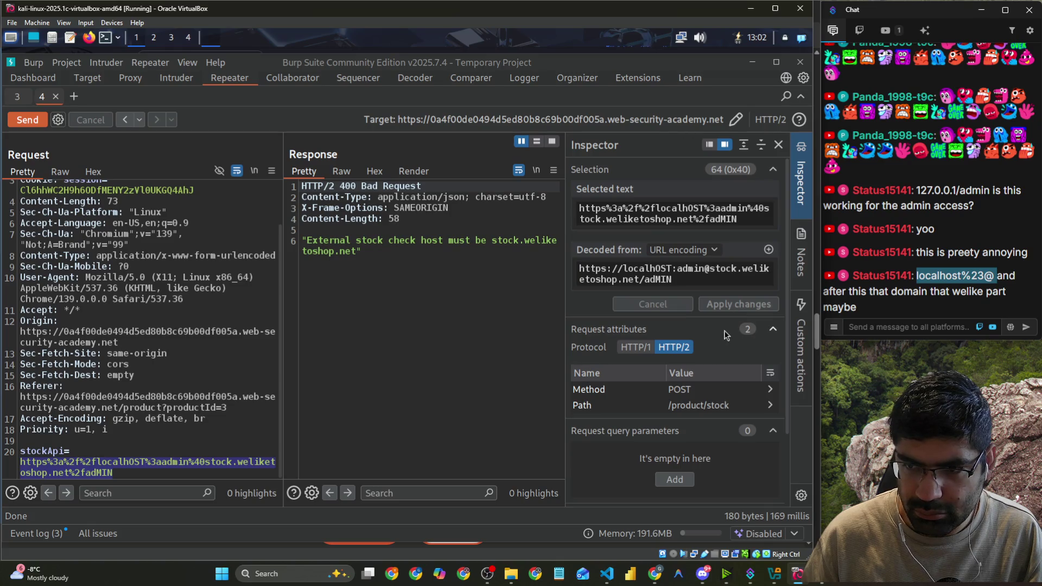
Send the swapped-host request and scroll to the 500 'Could not connect to external stock check service' error.
left_click(40, 122)
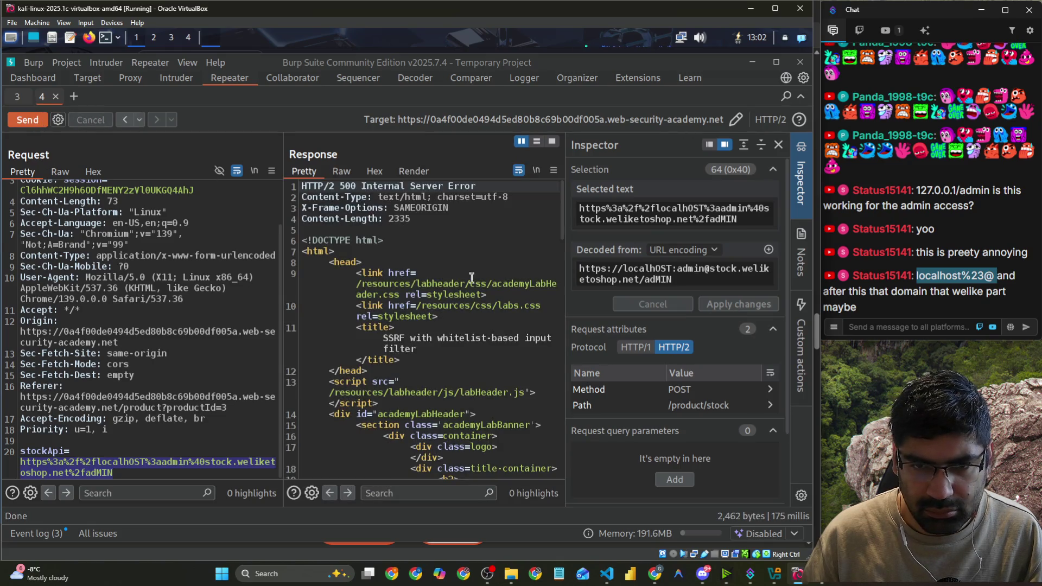
scroll(464, 358, "down", 8)
scroll(463, 354, "down", 5)
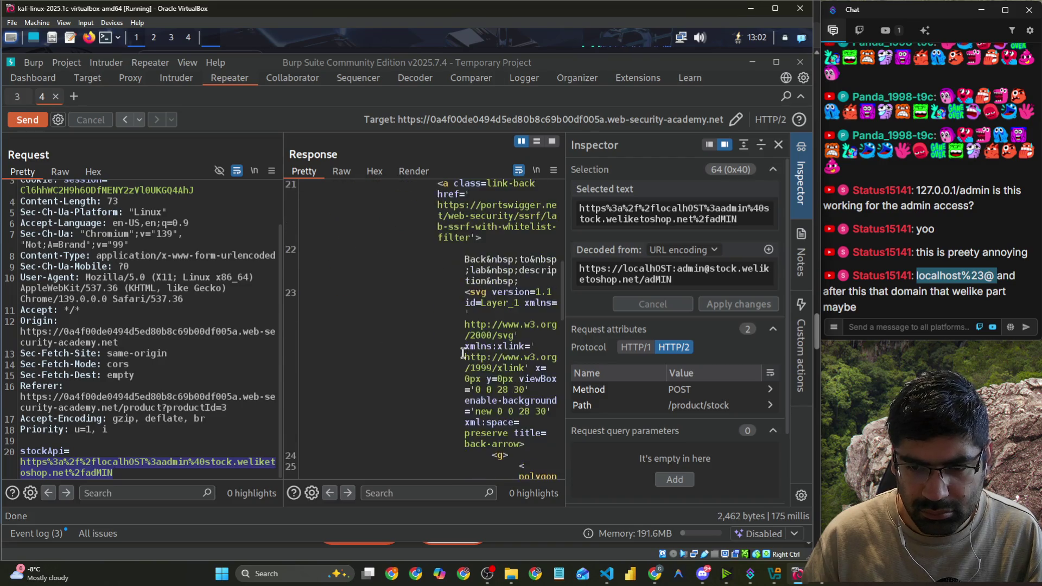
scroll(463, 353, "down", 6)
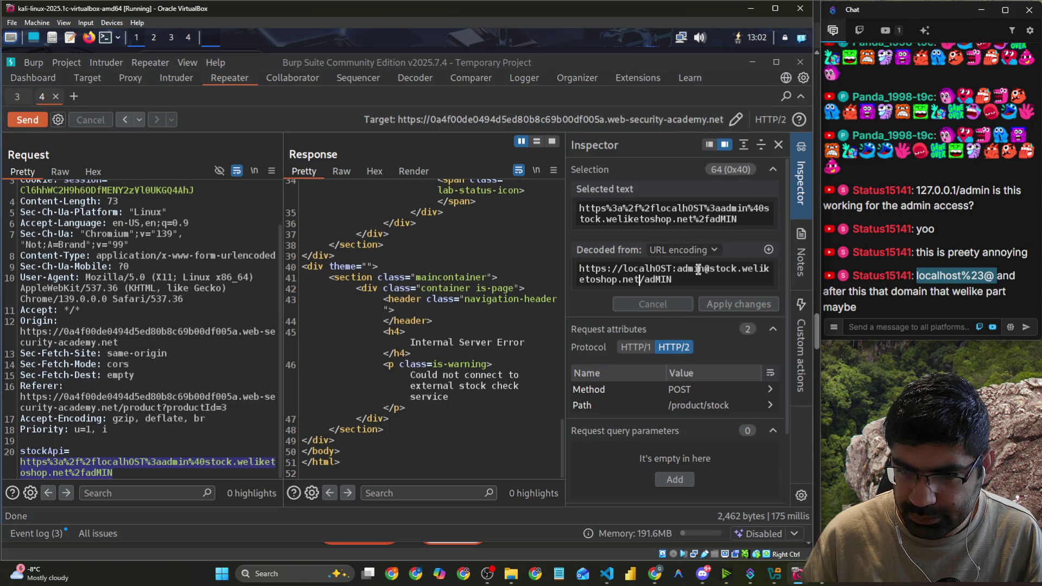
Replace 127. with a #localhsot fragment before /adMIN in the decoded stockApi URL.
type(".127.")
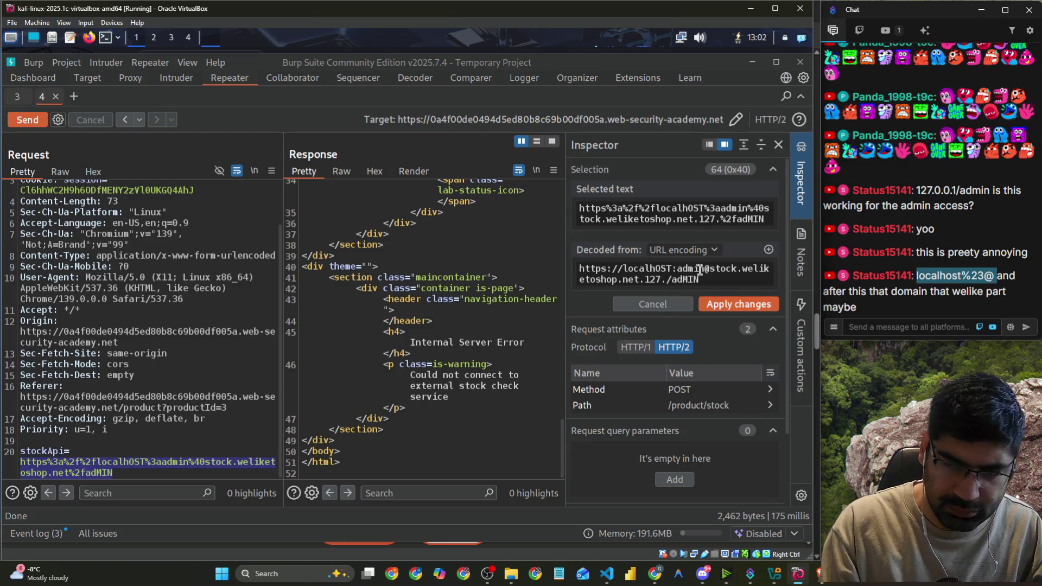
key("BackSpace")
key("BackSpace")
key("BackSpace")
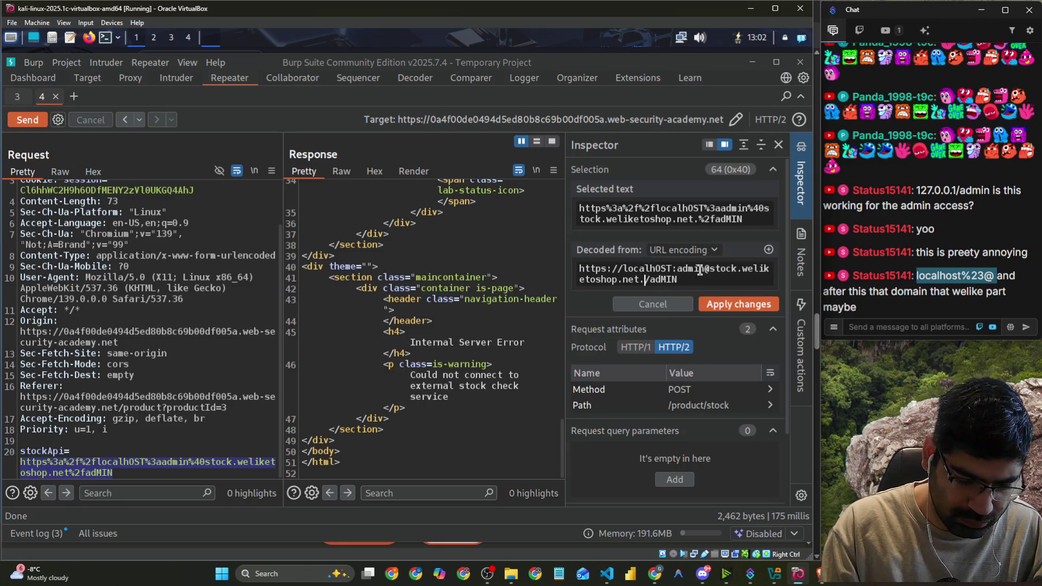
key("BackSpace")
type("#")
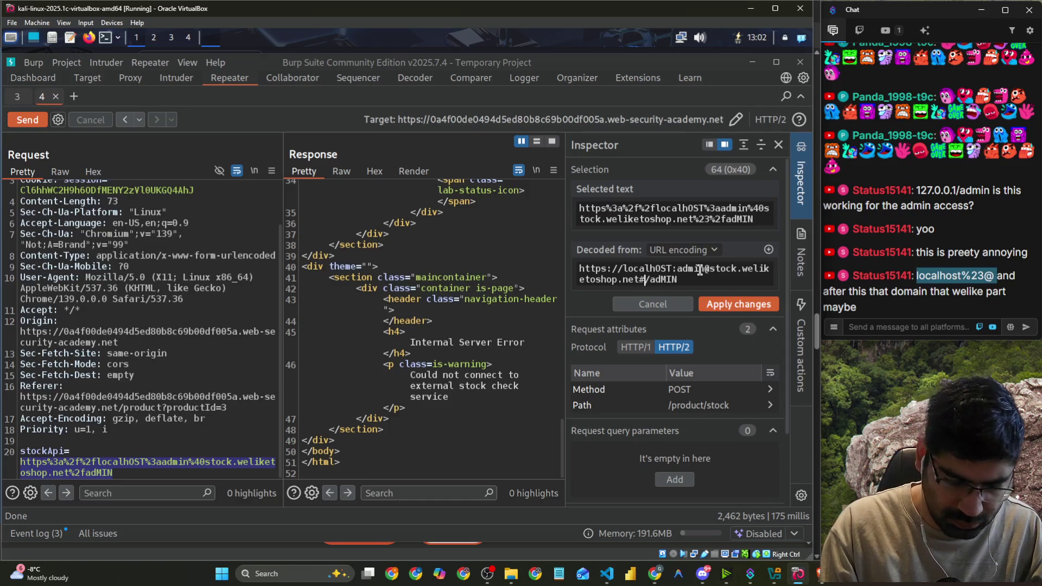
type("localhsot")
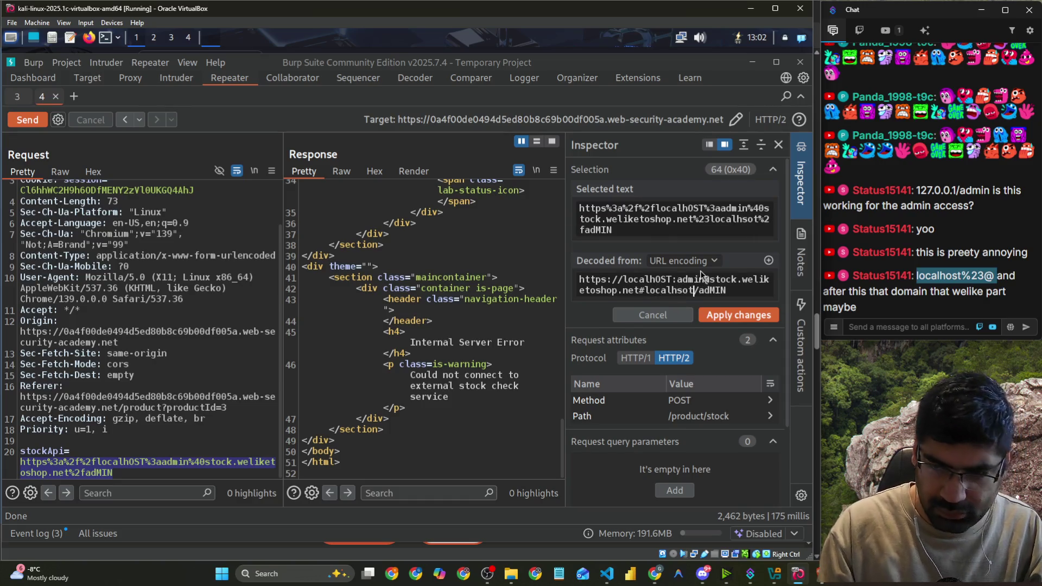
left_click(722, 319)
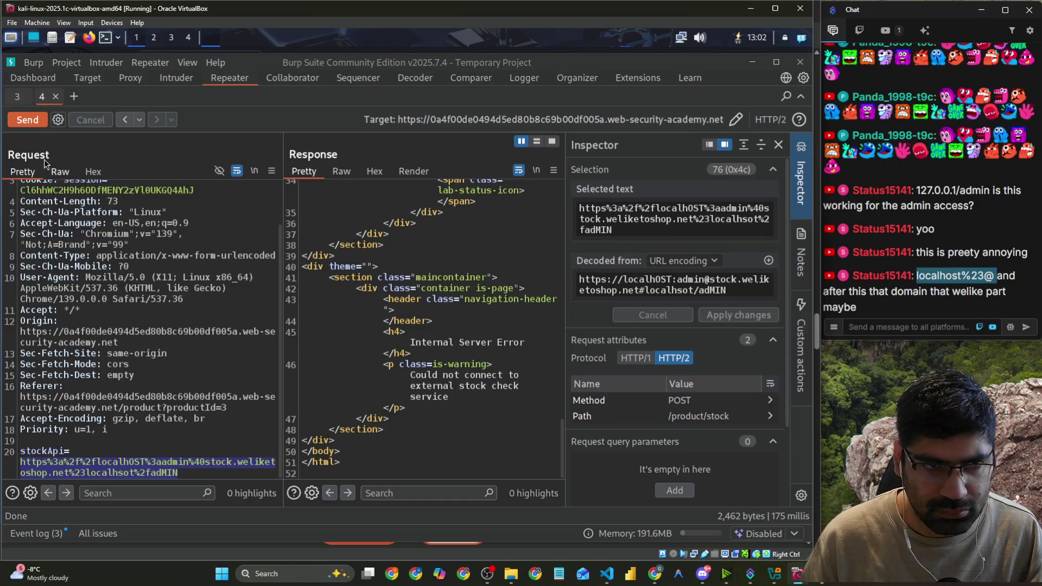
Resend the request, read the 500 error, and select the #localhsot fragment.
left_click(31, 122)
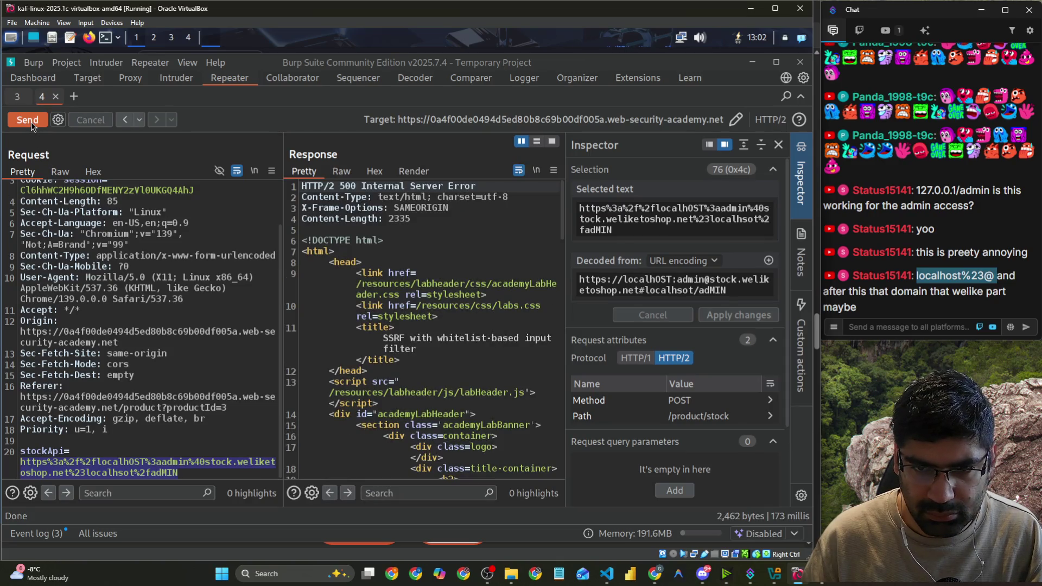
scroll(426, 380, "down", 10)
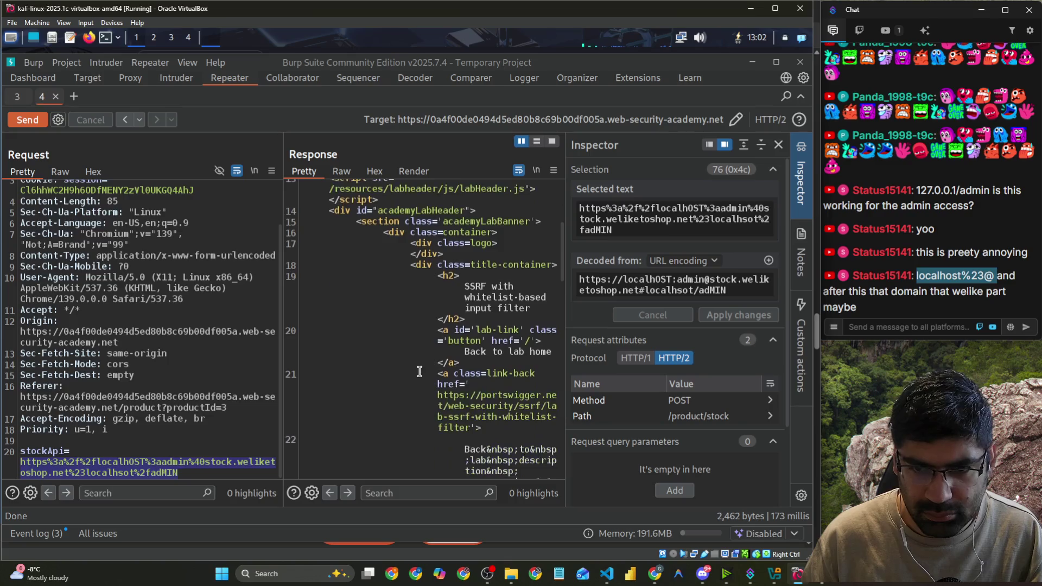
scroll(439, 412, "down", 10)
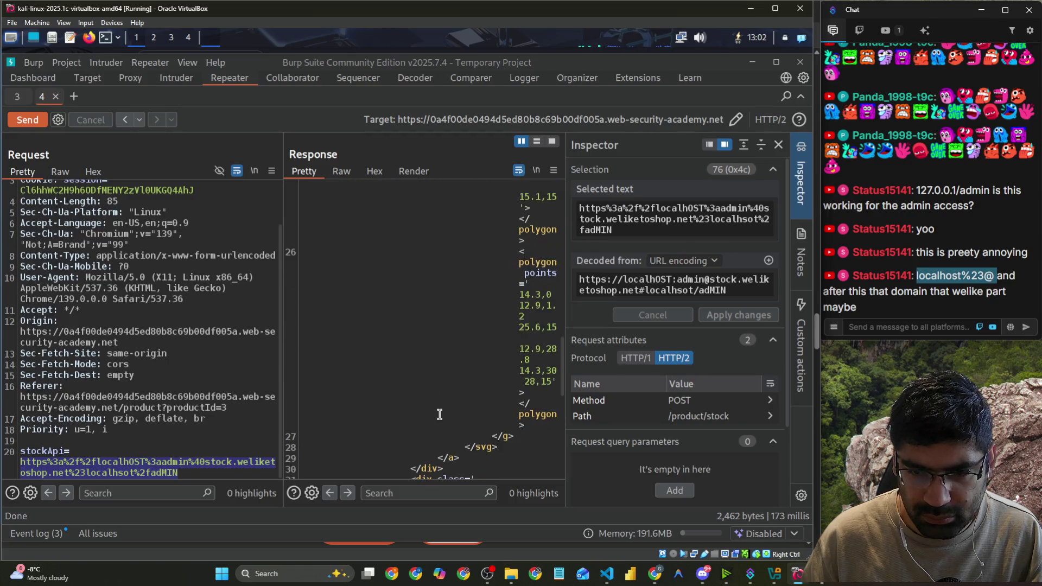
scroll(440, 406, "down", 3)
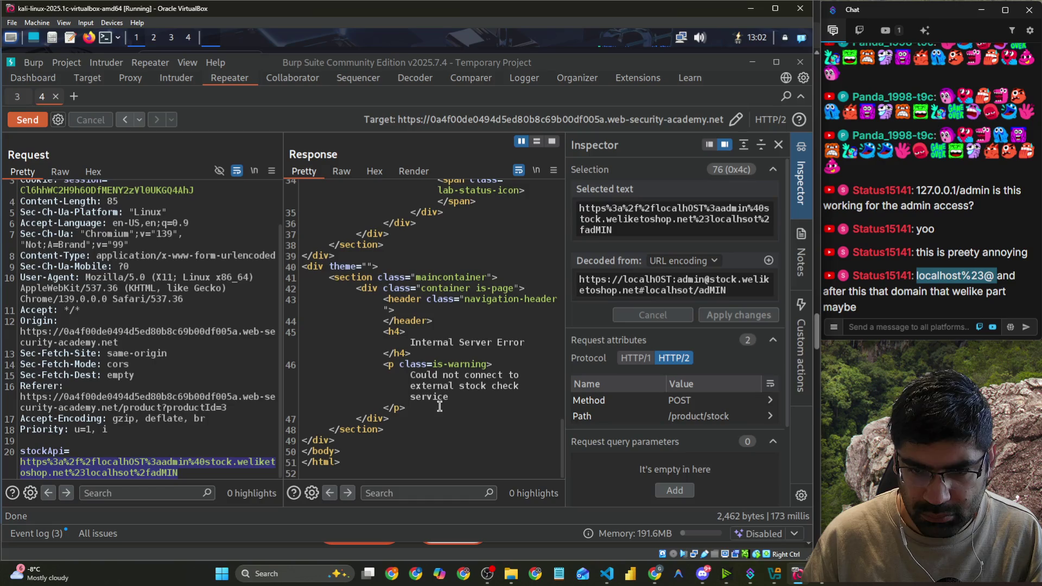
left_click_drag(640, 293, 694, 296)
key("ctrl+c")
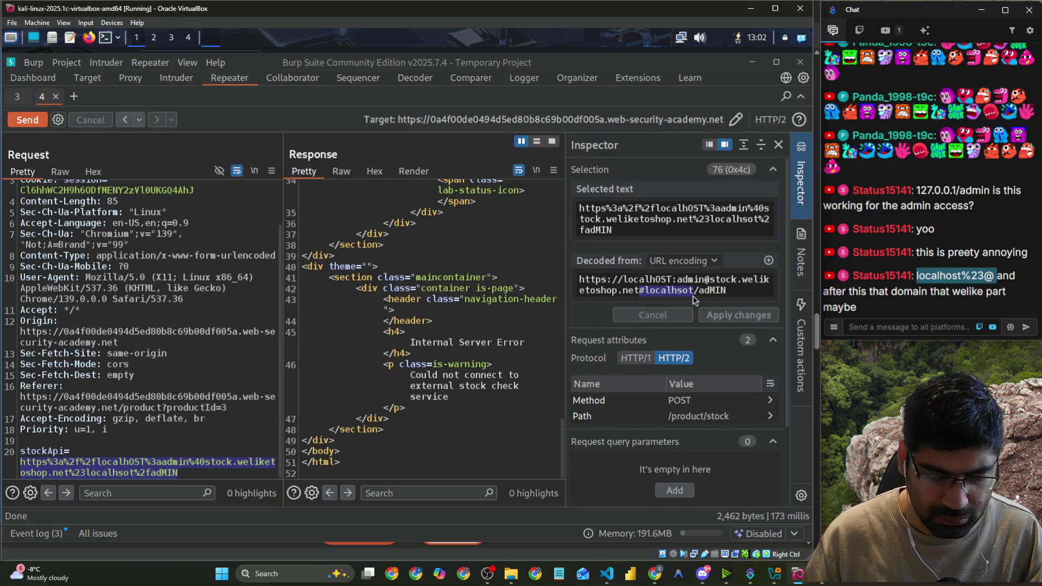
Move the fragment after admin@ as localhost, drop the #, apply and send, getting the 400 host error.
key("BackSpace")
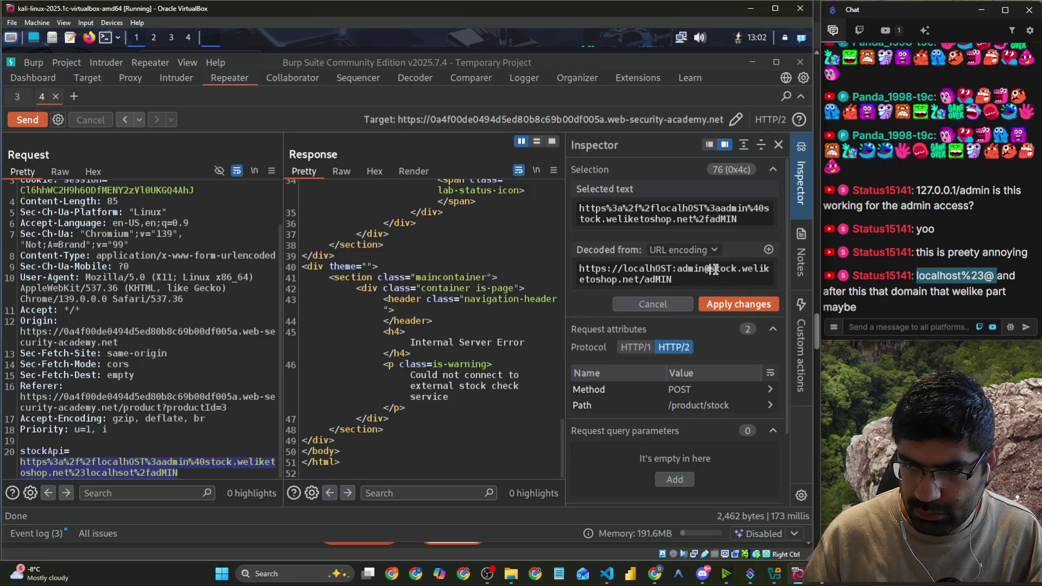
key("ctrl+v")
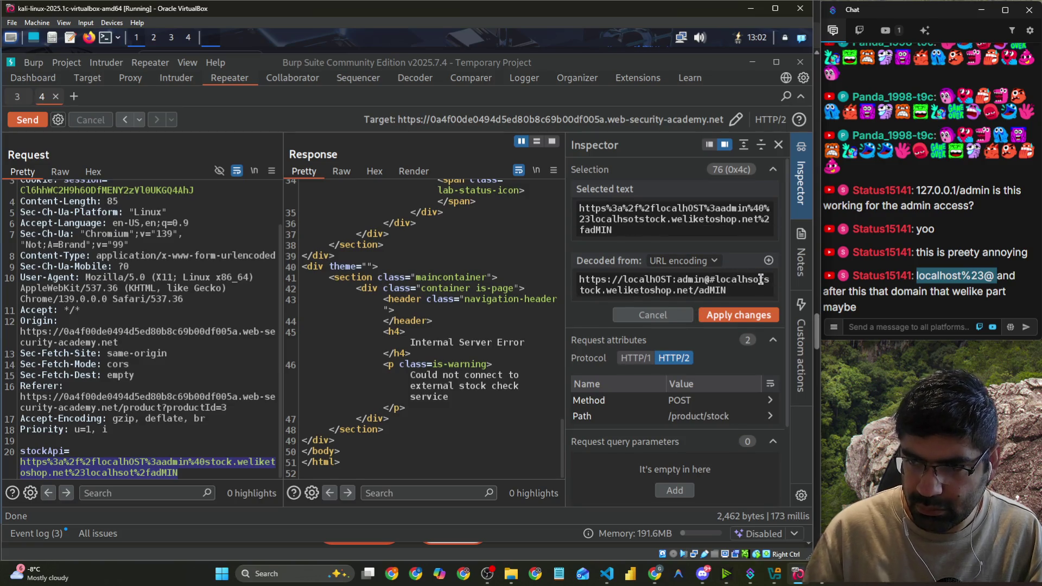
key("BackSpace")
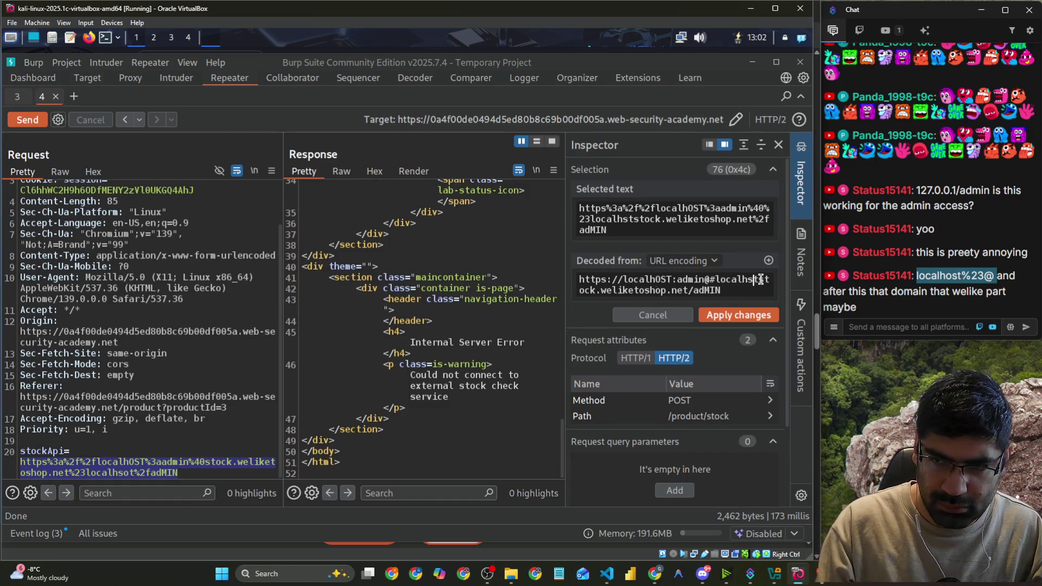
type("ost")
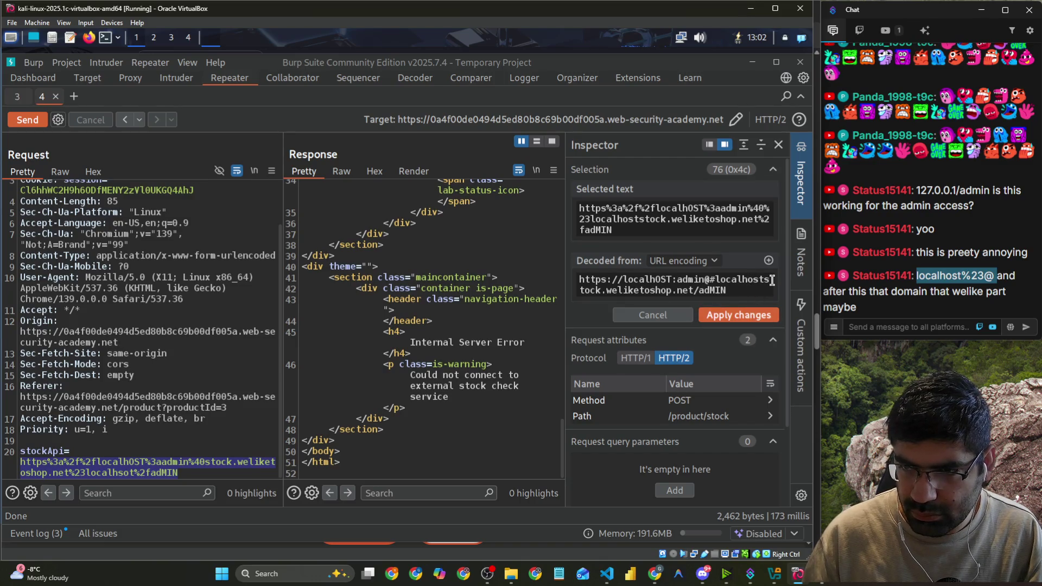
type("#")
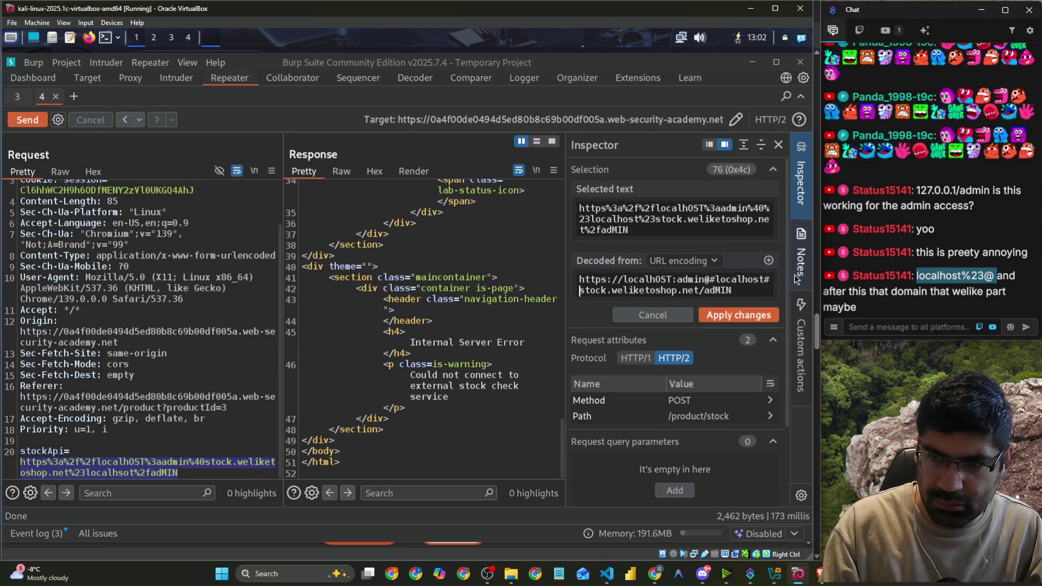
key("BackSpace")
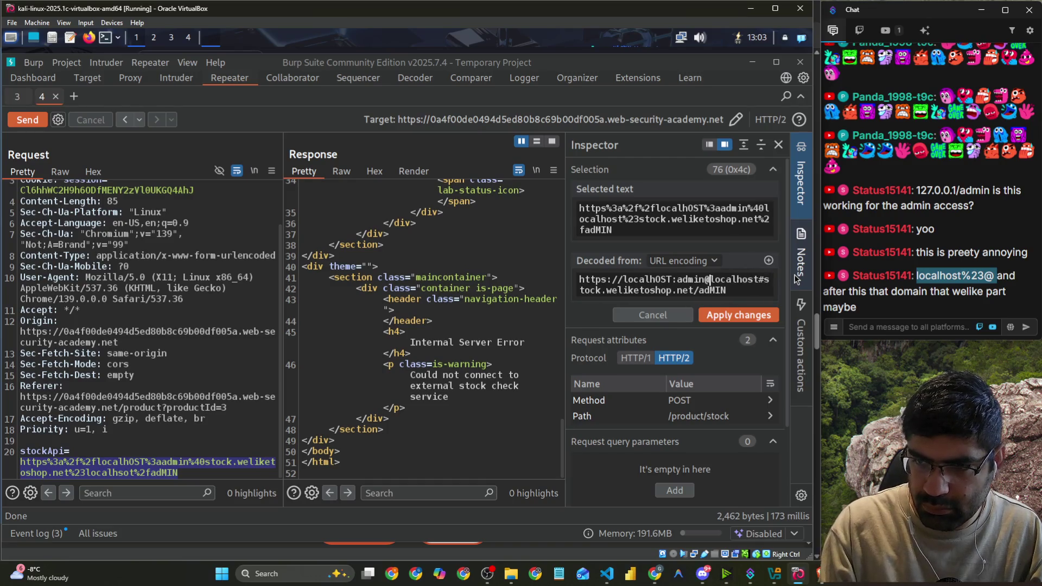
left_click(738, 315)
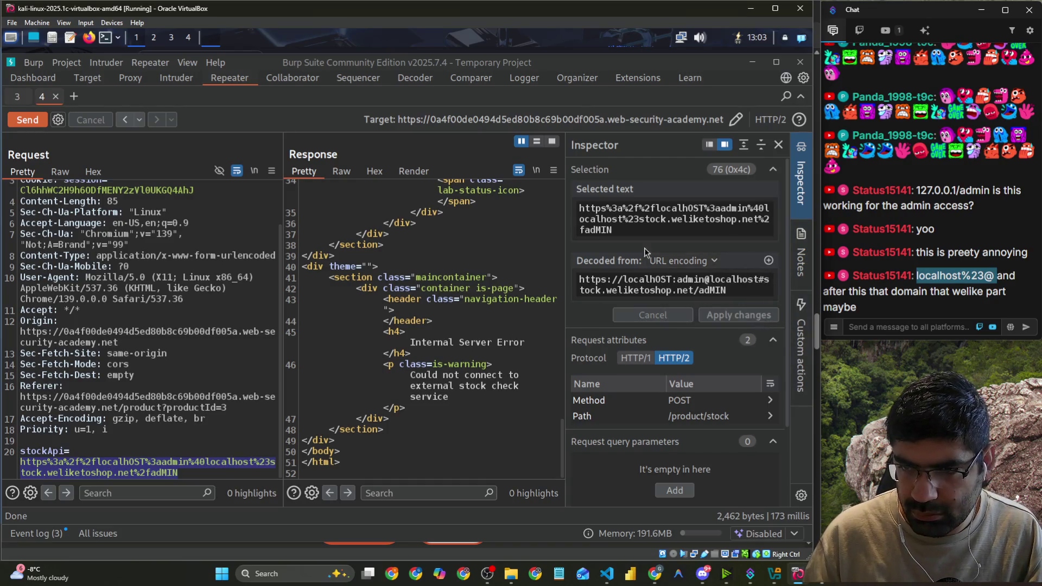
left_click(23, 119)
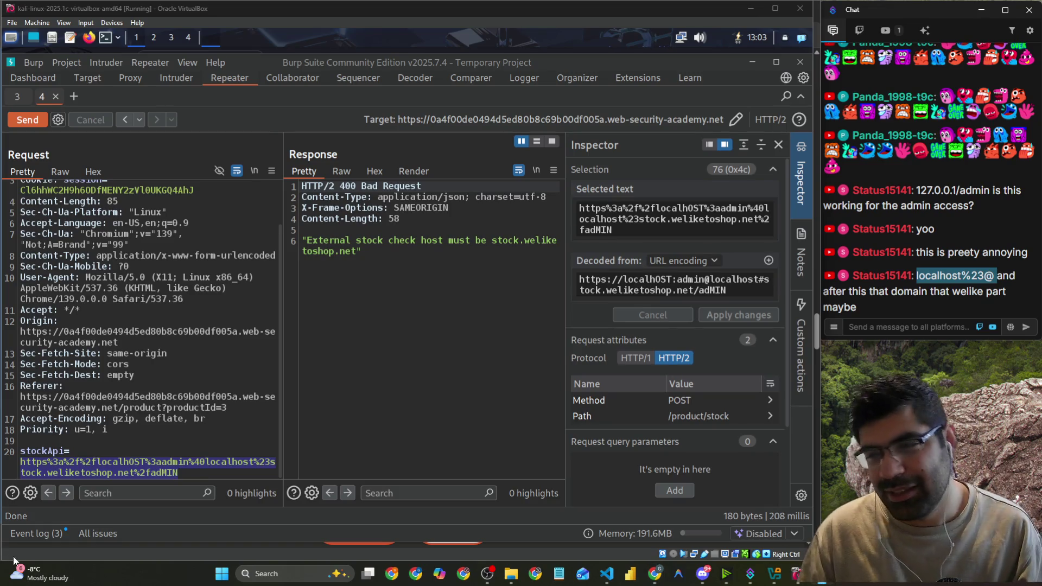
key("alt+Tab")
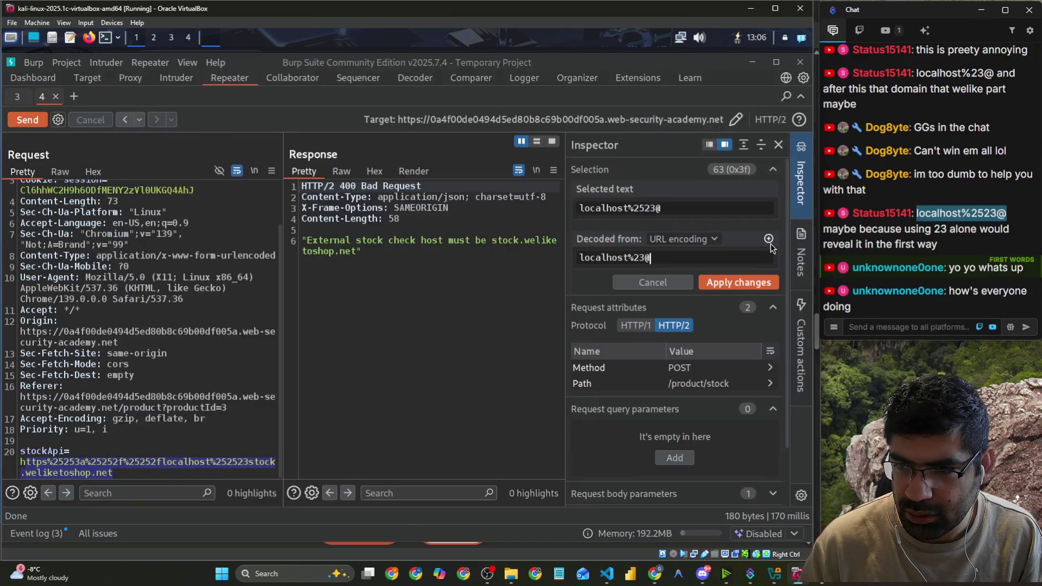
Add a URL-decoding layer in the Inspector to reveal the fully decoded localhost#@ text.
left_click(768, 239)
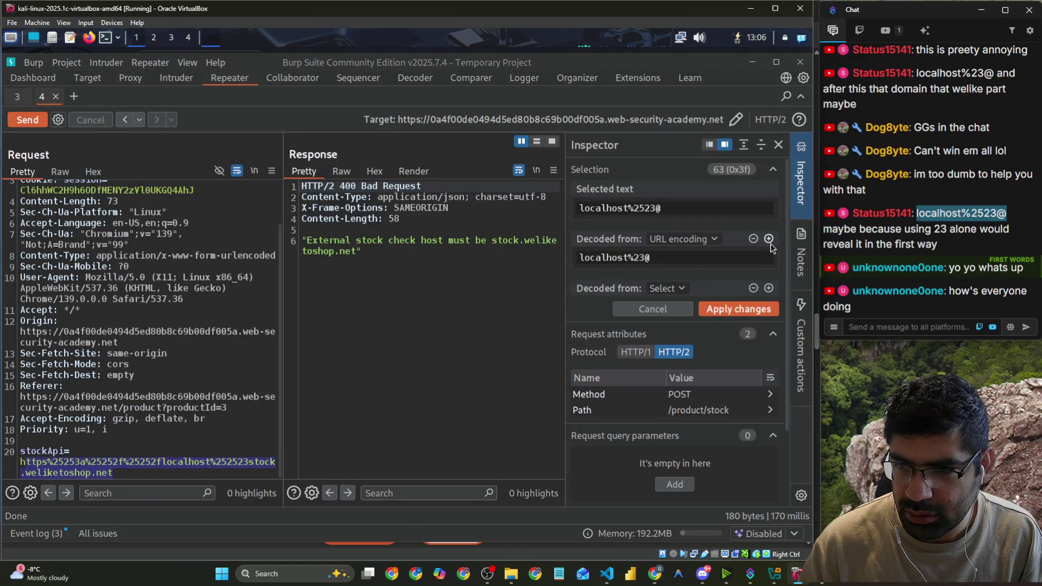
left_click(666, 289)
left_click(687, 306)
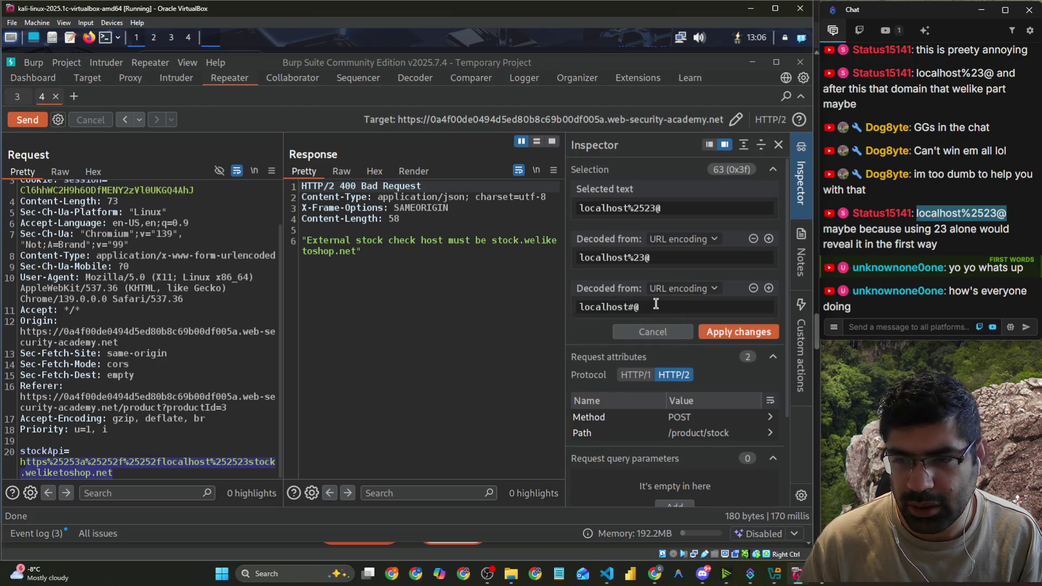
left_click_drag(640, 307, 527, 300)
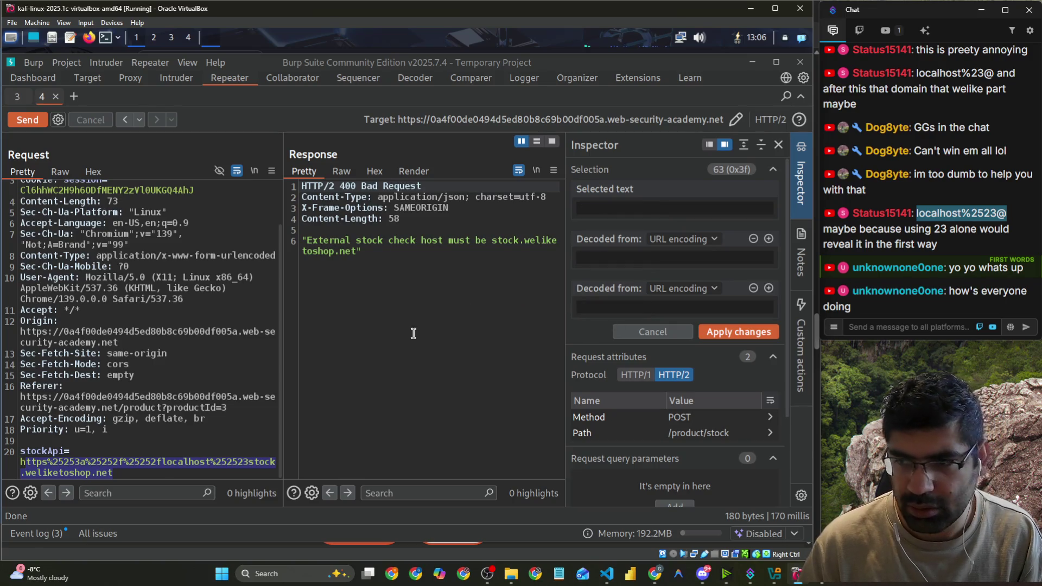
left_click(444, 387)
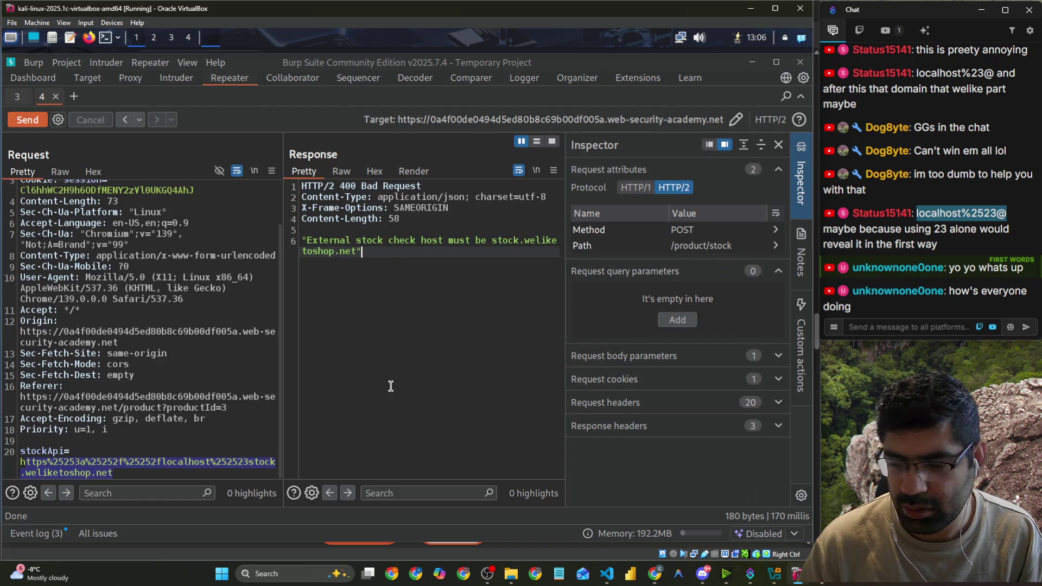
Select the encoded stockApi value, try adding 25 before 23stock, undo it, and strip two decoding layers.
left_click(131, 451)
left_click_drag(114, 473, 20, 462)
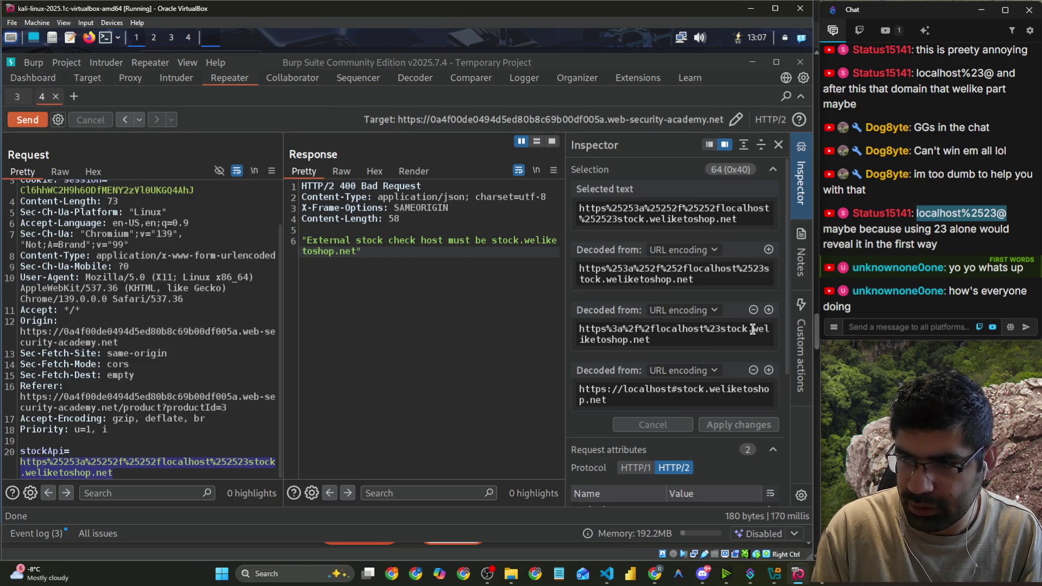
type("25")
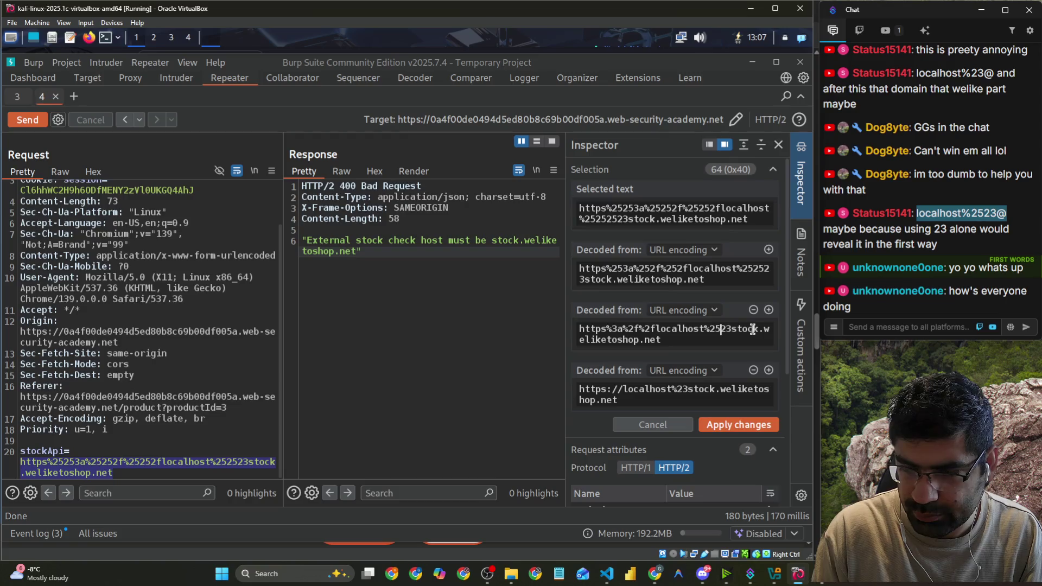
key("BackSpace")
key("BackSpace")
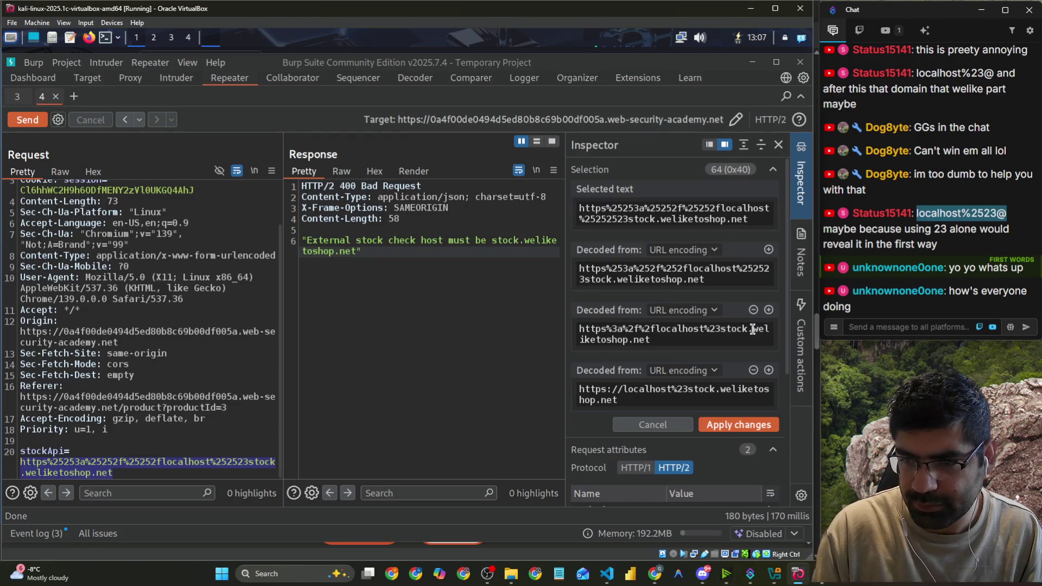
left_click(754, 310)
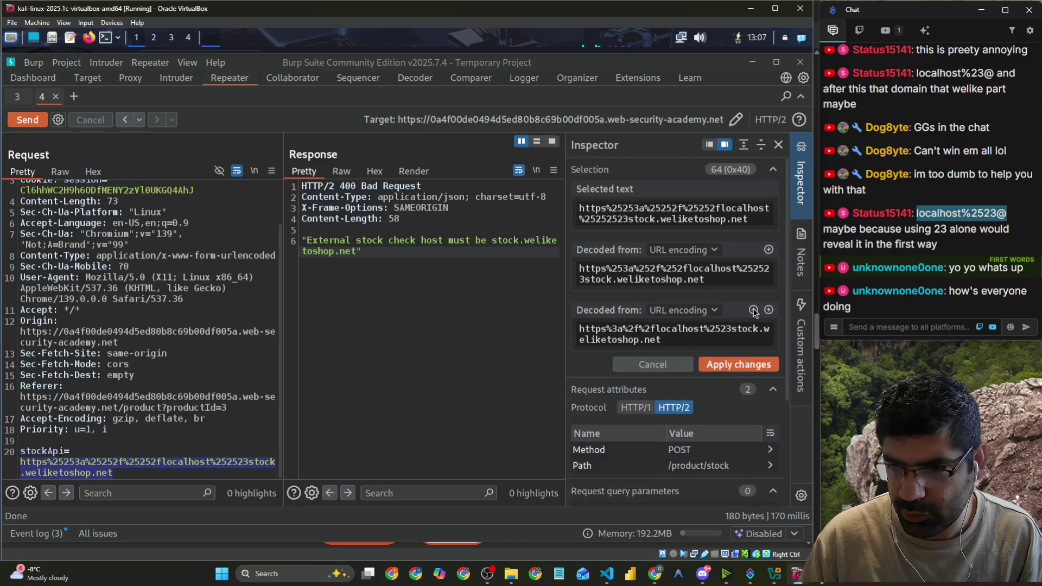
left_click(754, 310)
left_click_drag(706, 279, 561, 269)
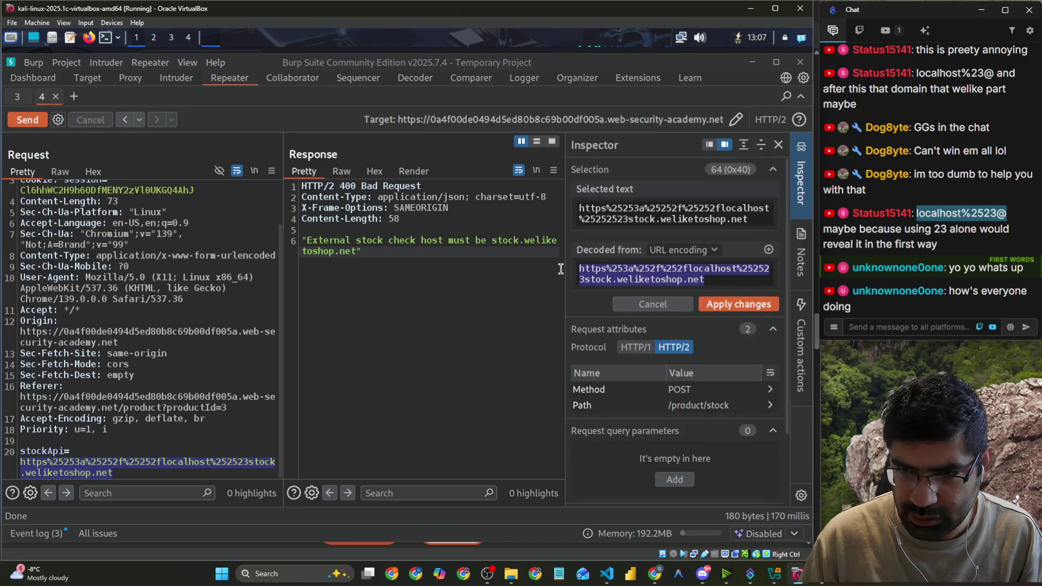
left_click(722, 282)
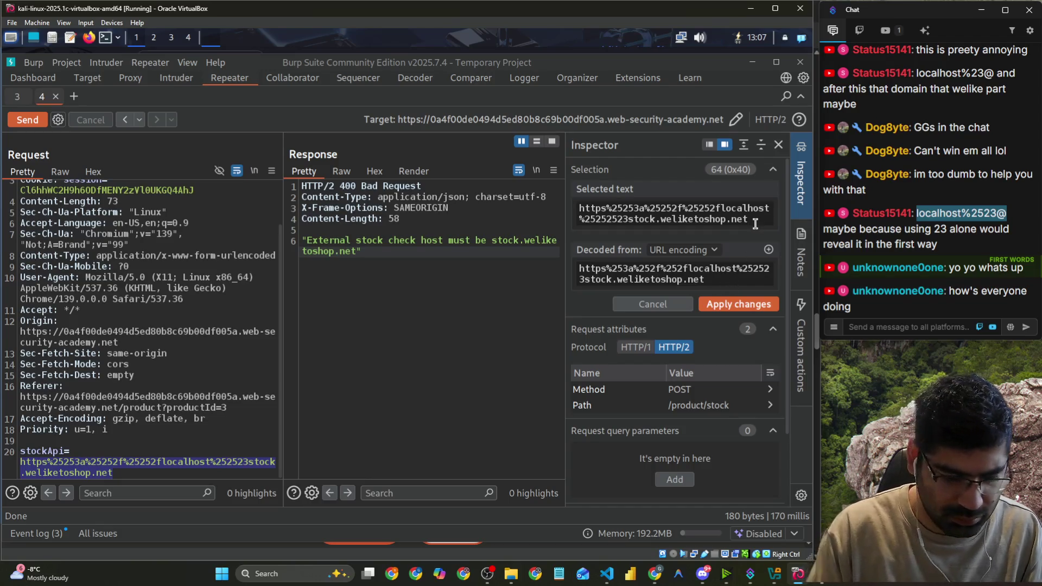
Type localhost#@ into the decoded value as a trial, then delete it again.
type(" localhost#@")
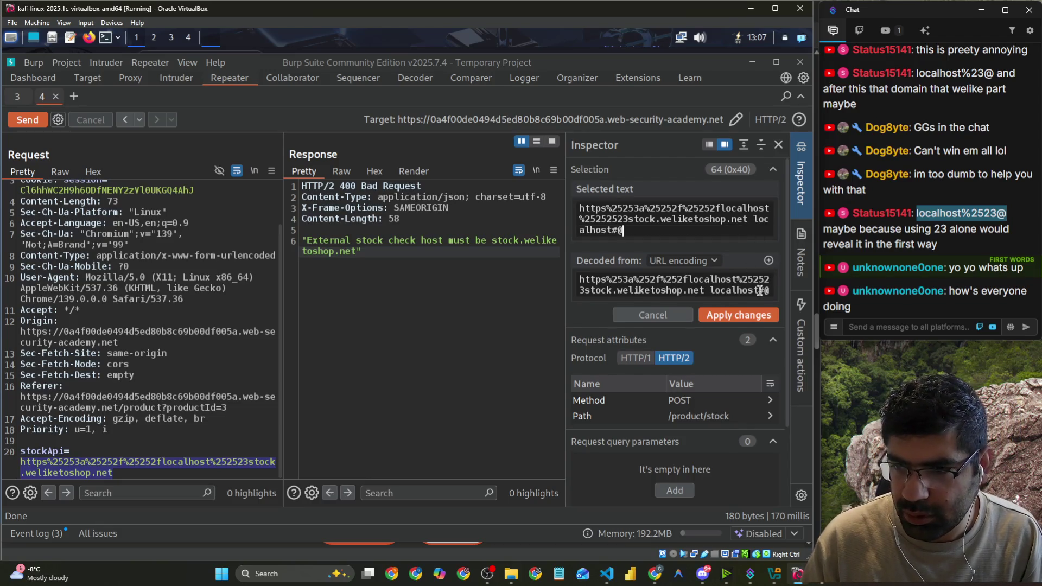
left_click_drag(758, 292, 770, 292)
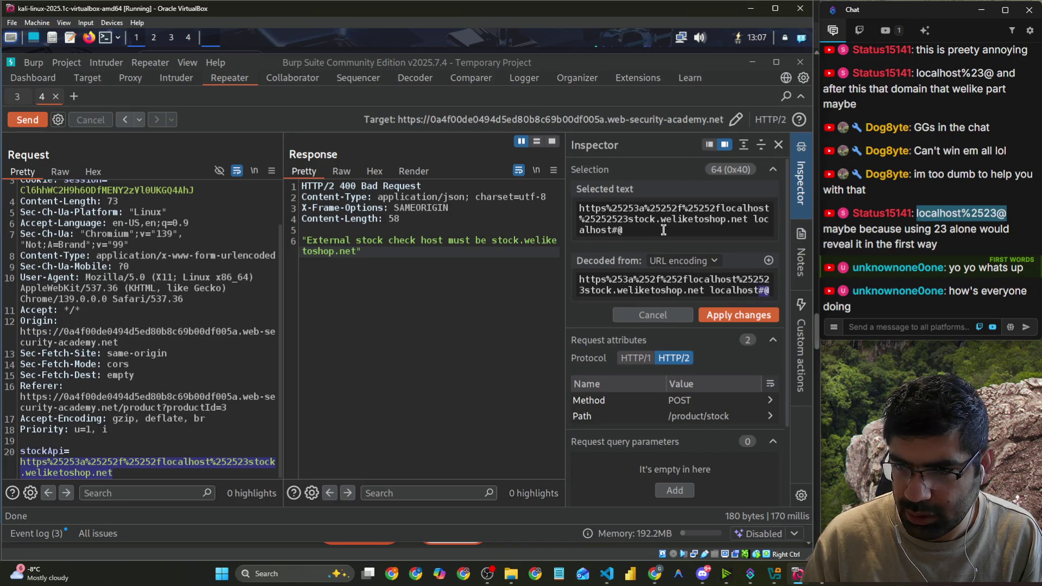
left_click_drag(754, 219, 768, 245)
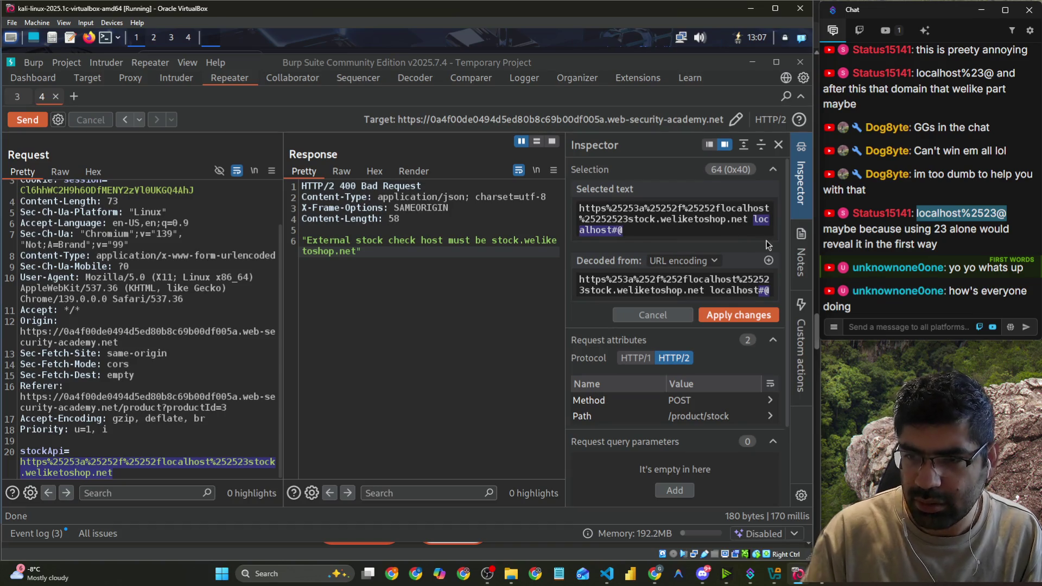
key("BackSpace")
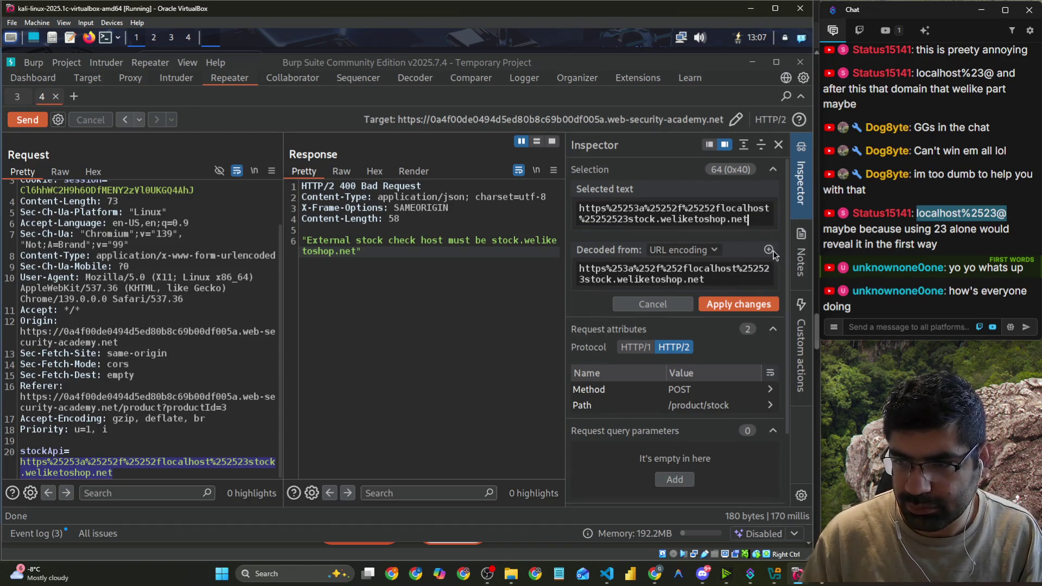
Decode stockApi three times as URL, change %23 after localhost to #@, apply and send.
left_click(768, 249)
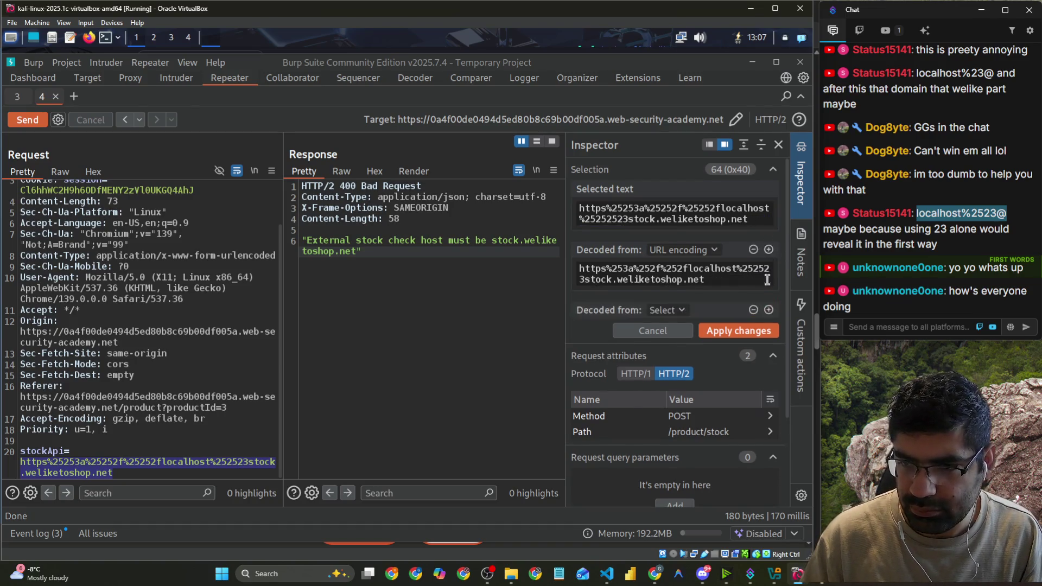
left_click(666, 310)
left_click(669, 326)
left_click(667, 371)
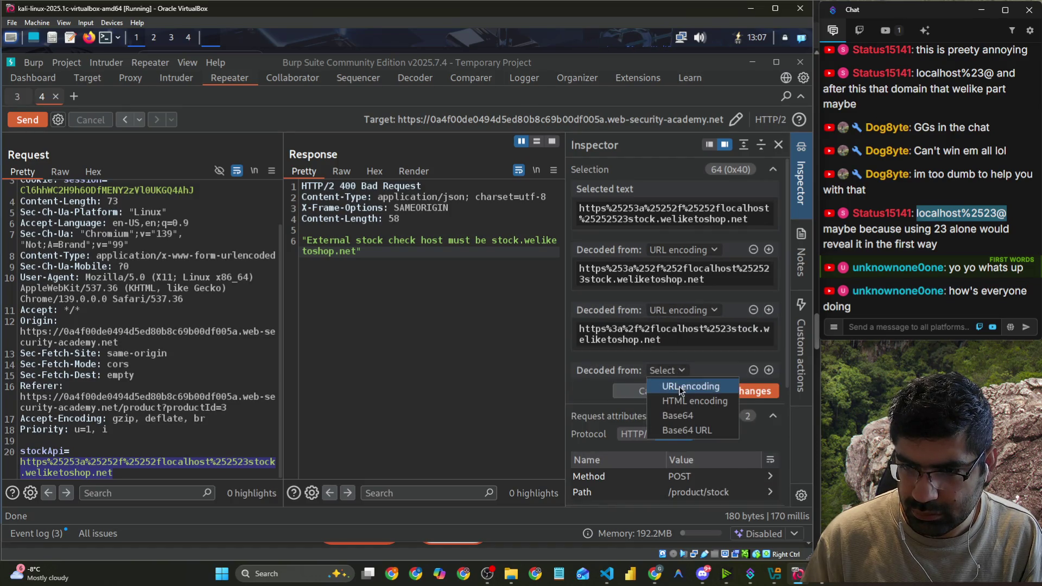
left_click(680, 386)
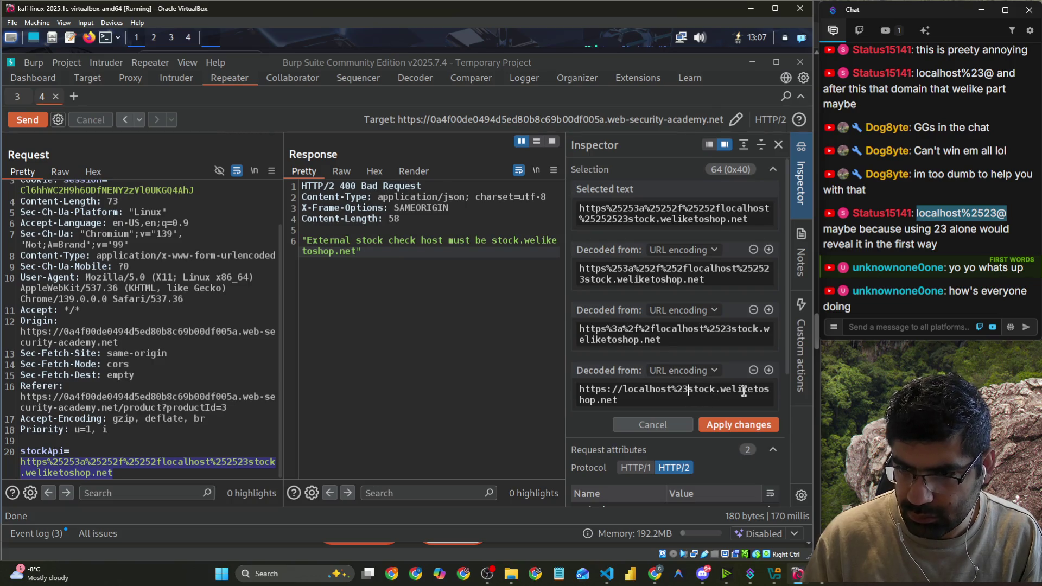
key("BackSpace")
key("BackSpace")
key("BackSpace")
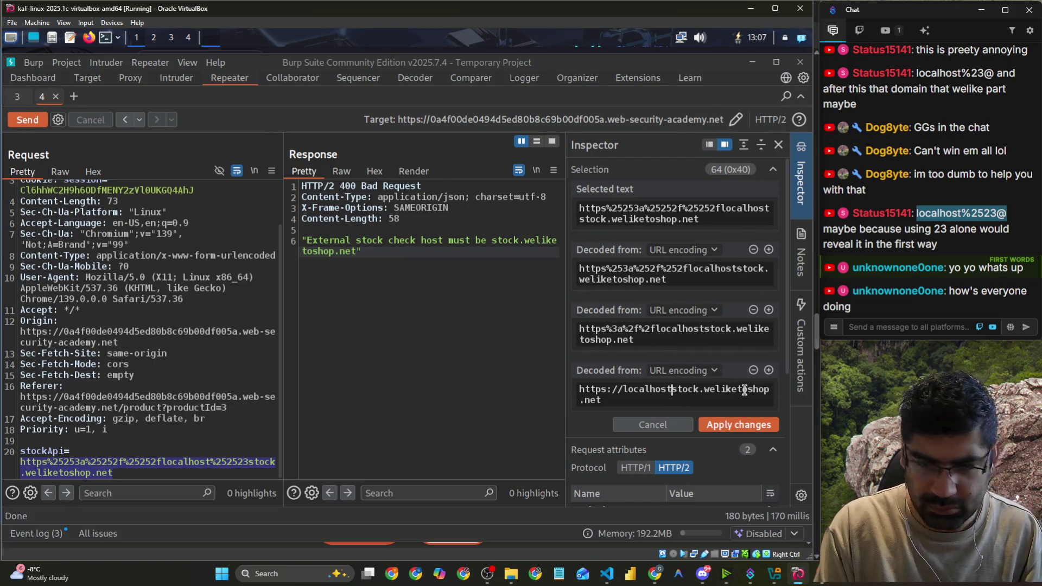
type("#@")
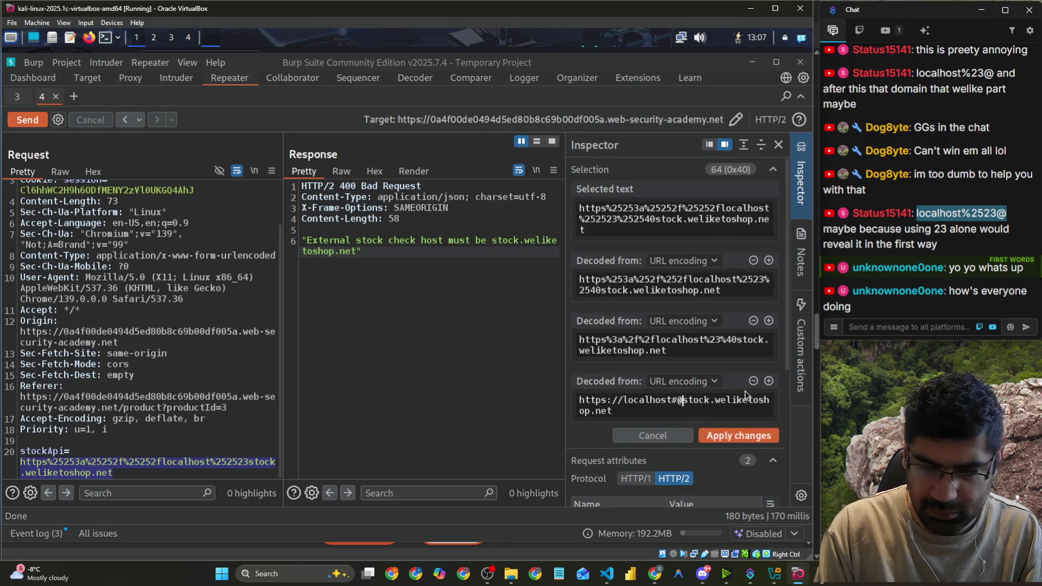
left_click(748, 440)
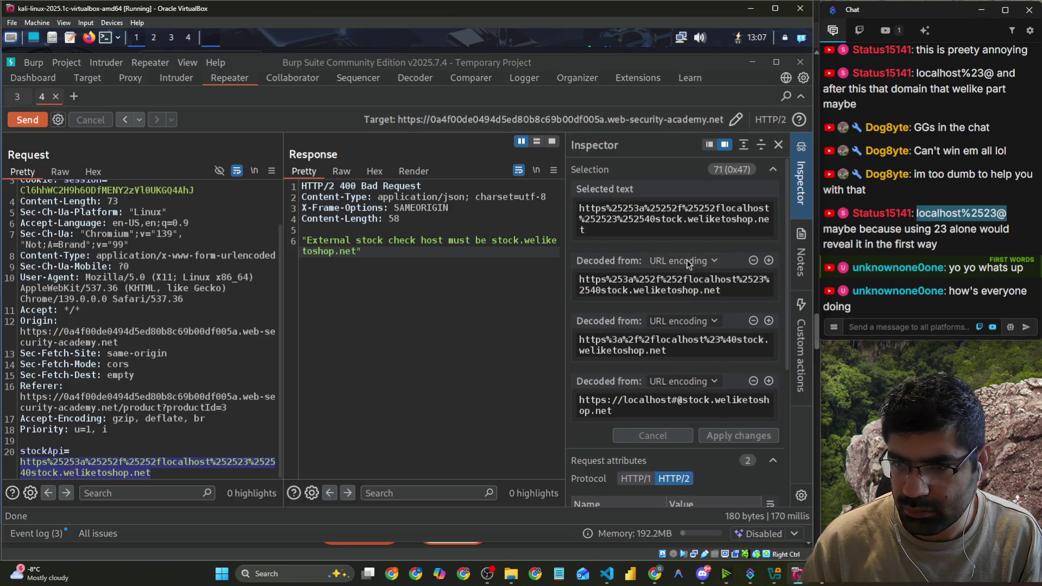
left_click(36, 119)
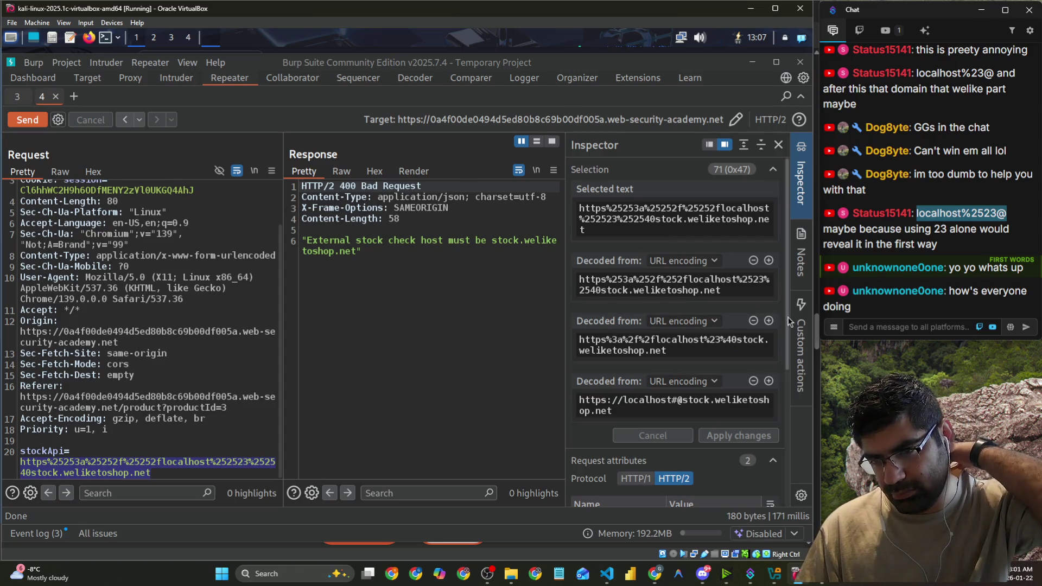
left_click_drag(618, 410, 534, 392)
key("ctrl+c")
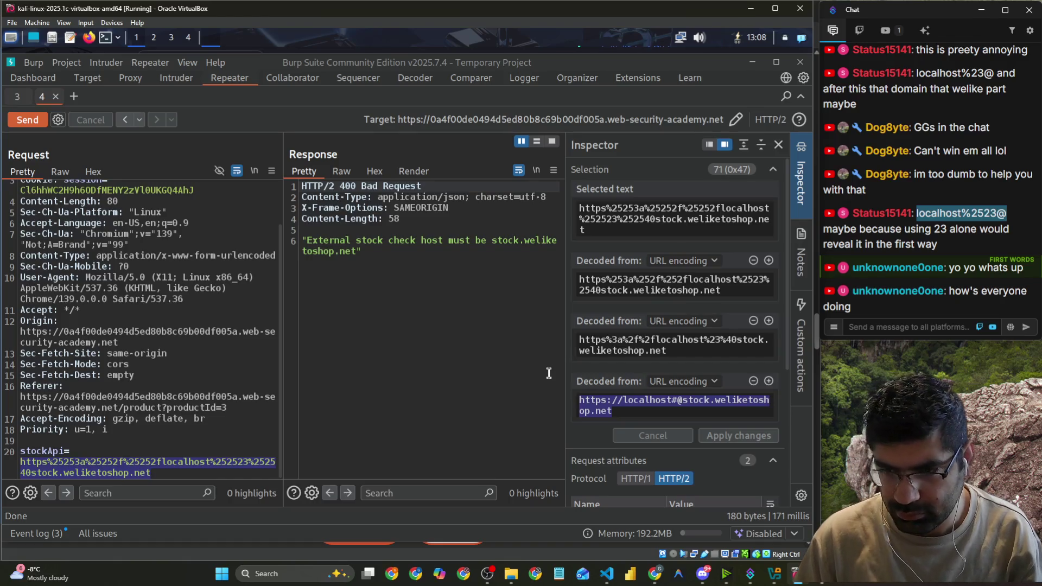
key("BackSpace")
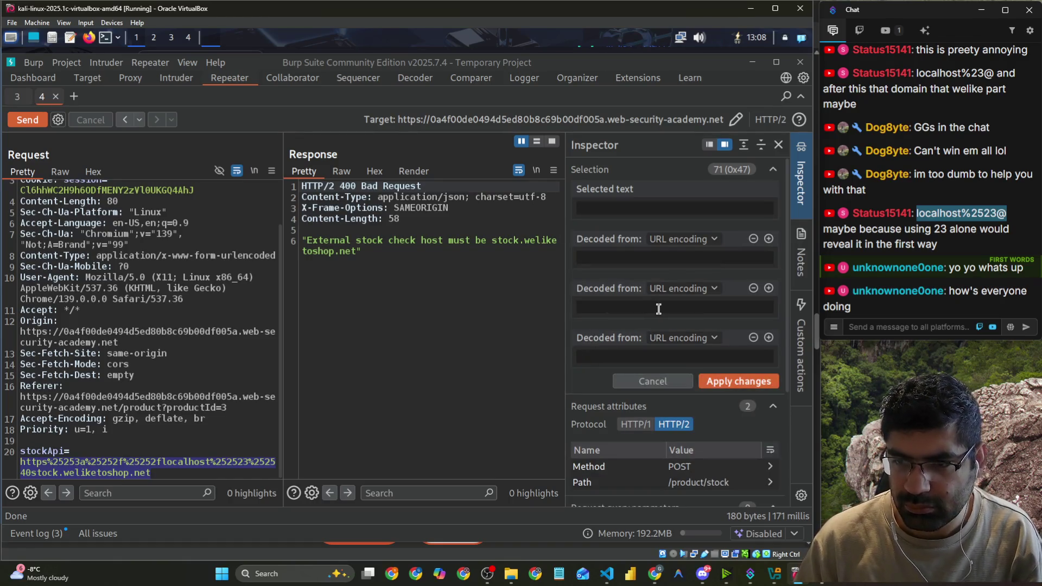
left_click(669, 262)
key("ctrl+v")
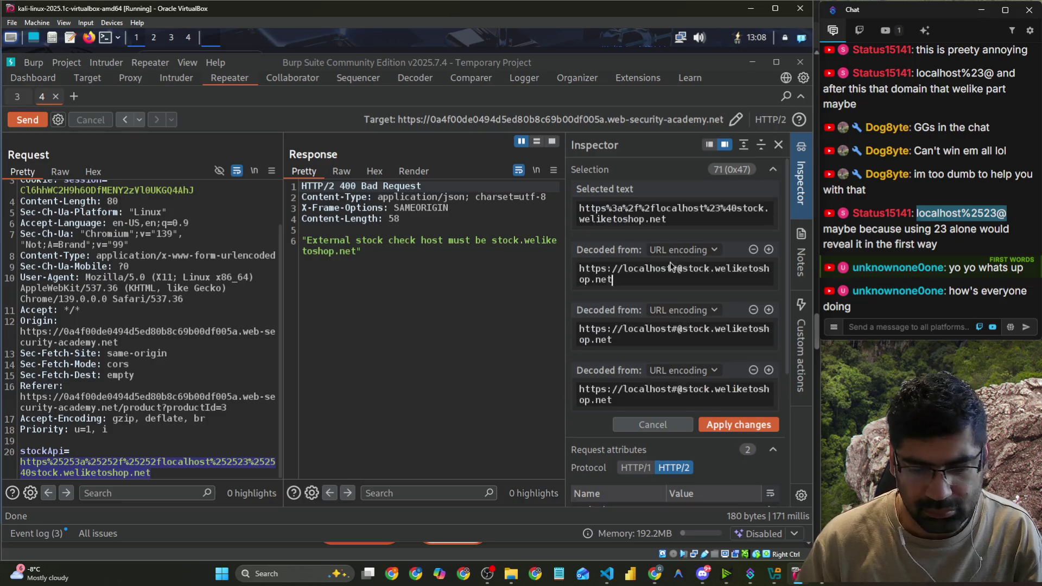
left_click(753, 310)
left_click(754, 310)
left_click(739, 304)
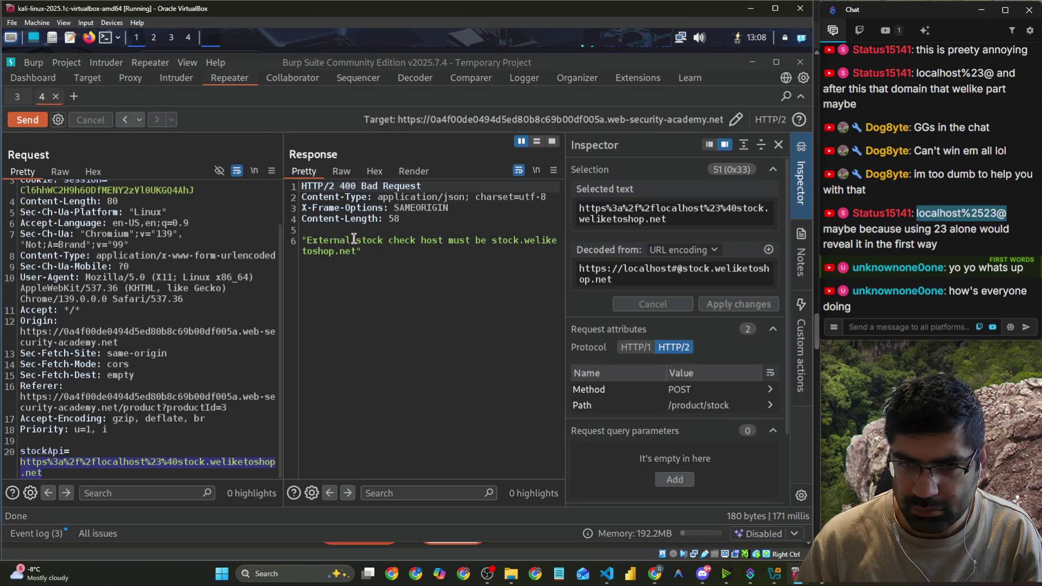
left_click(29, 123)
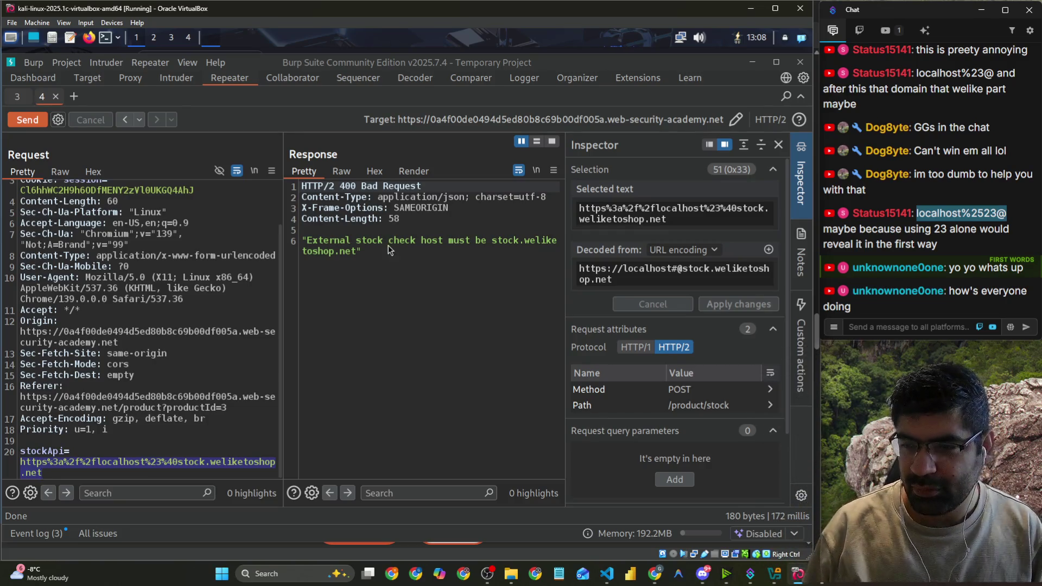
key("alt+Tab")
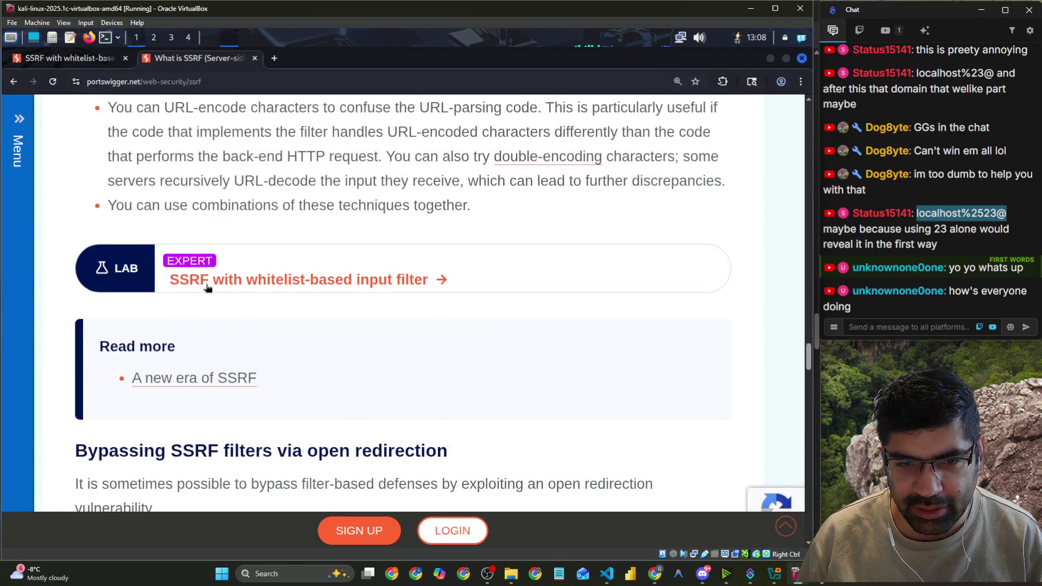
left_click(266, 81)
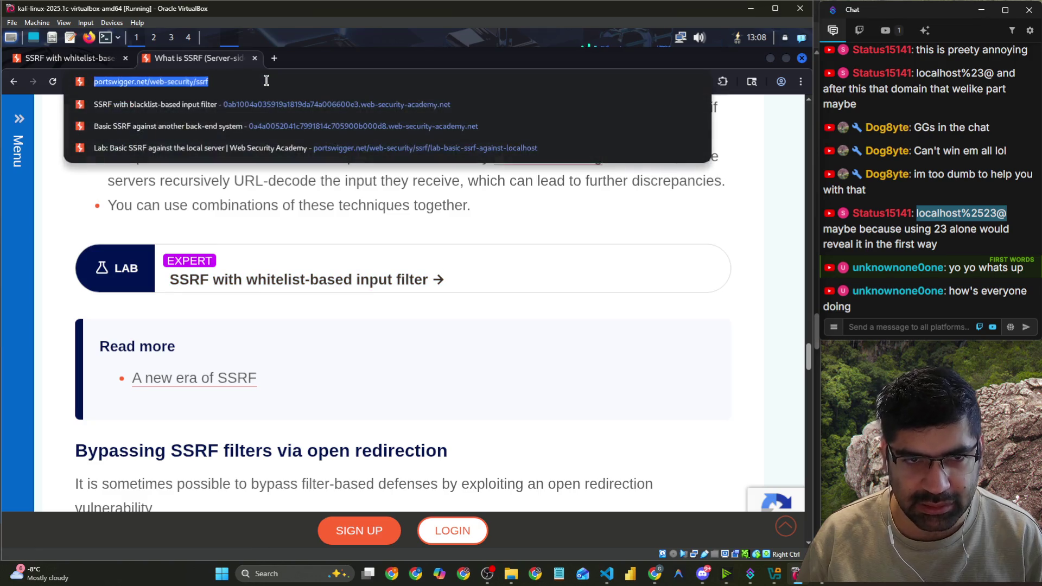
key("ctrl+c")
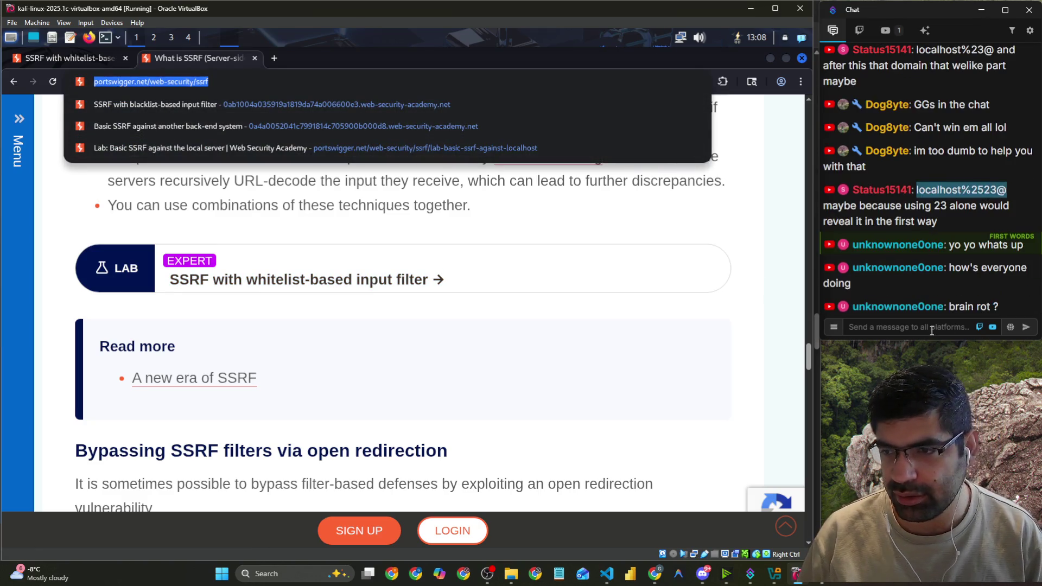
left_click(932, 327)
key("ctrl+v")
key("Return")
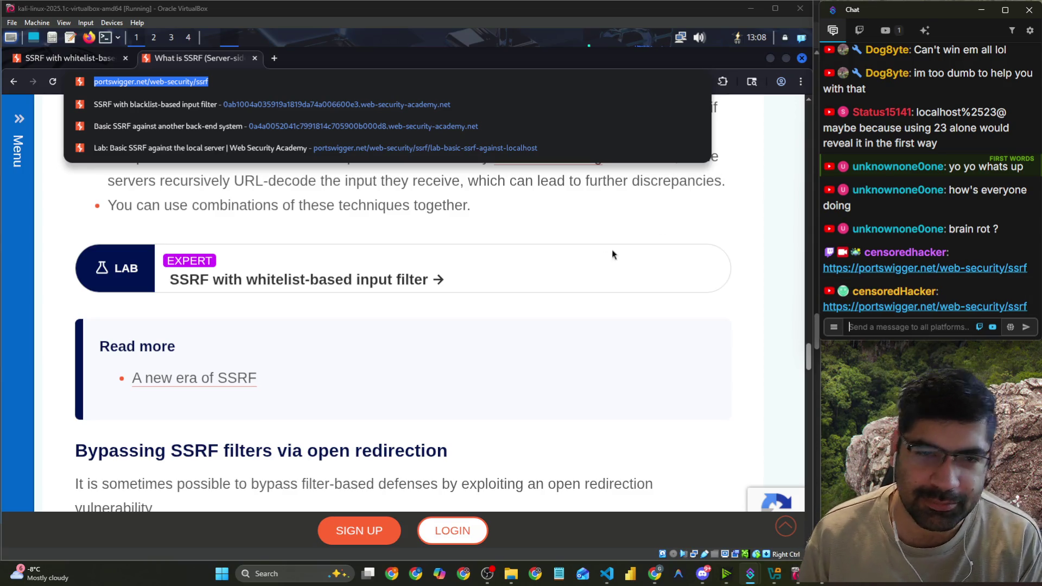
left_click(542, 220)
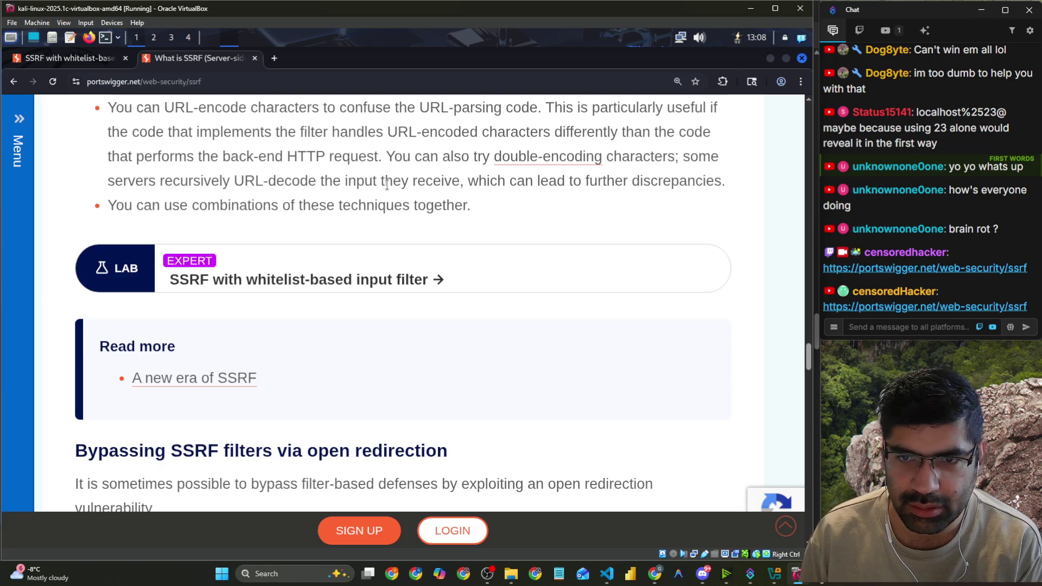
scroll(386, 184, "up", 3)
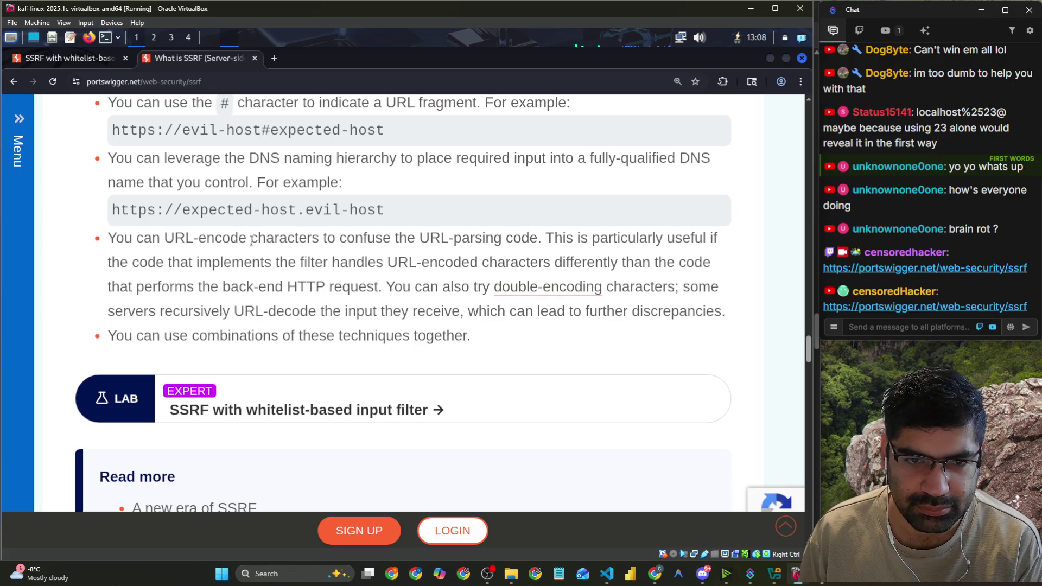
left_click_drag(232, 239, 706, 241)
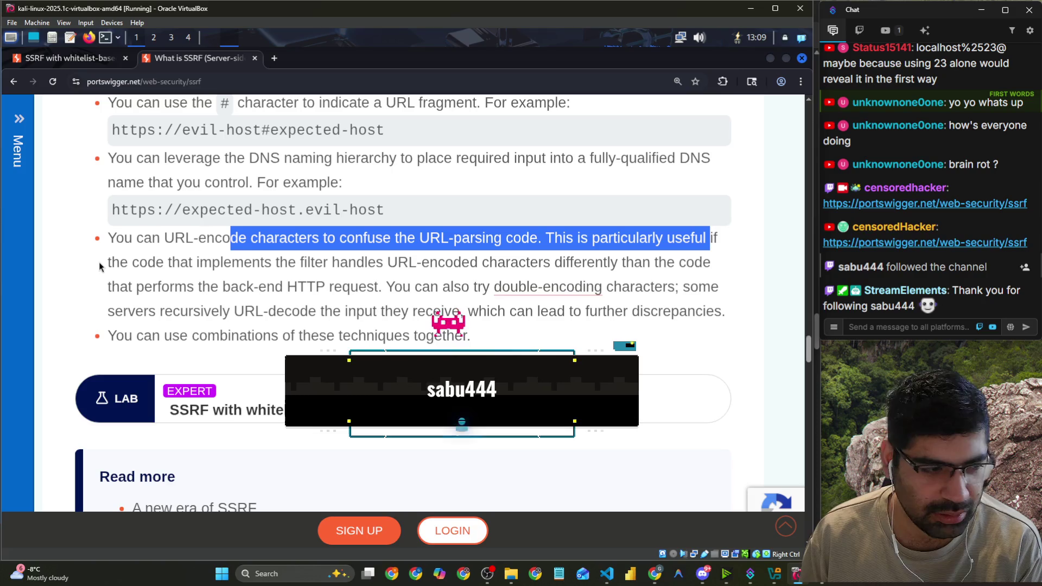
left_click_drag(100, 266, 704, 267)
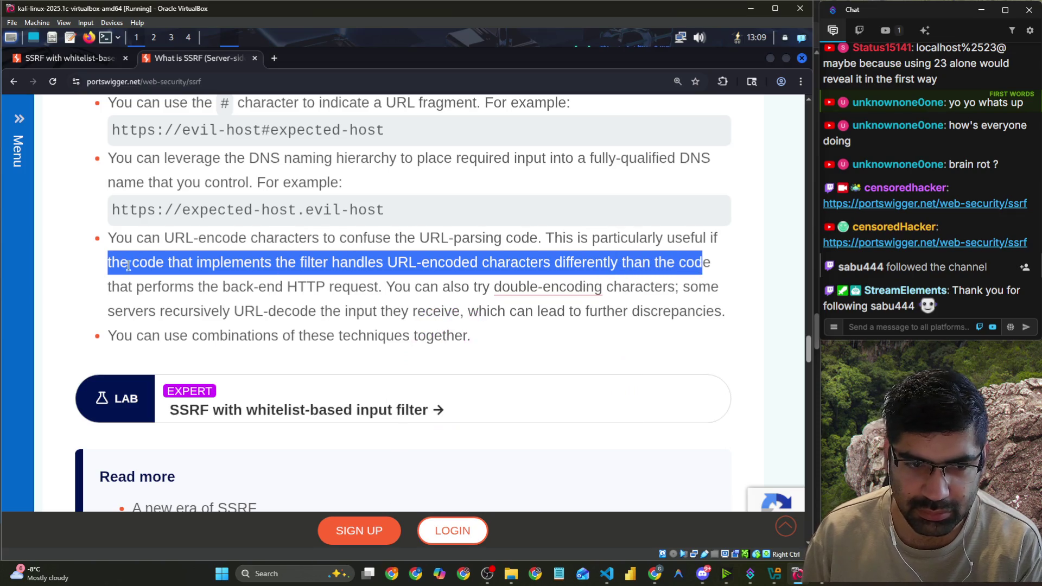
left_click_drag(129, 287, 710, 292)
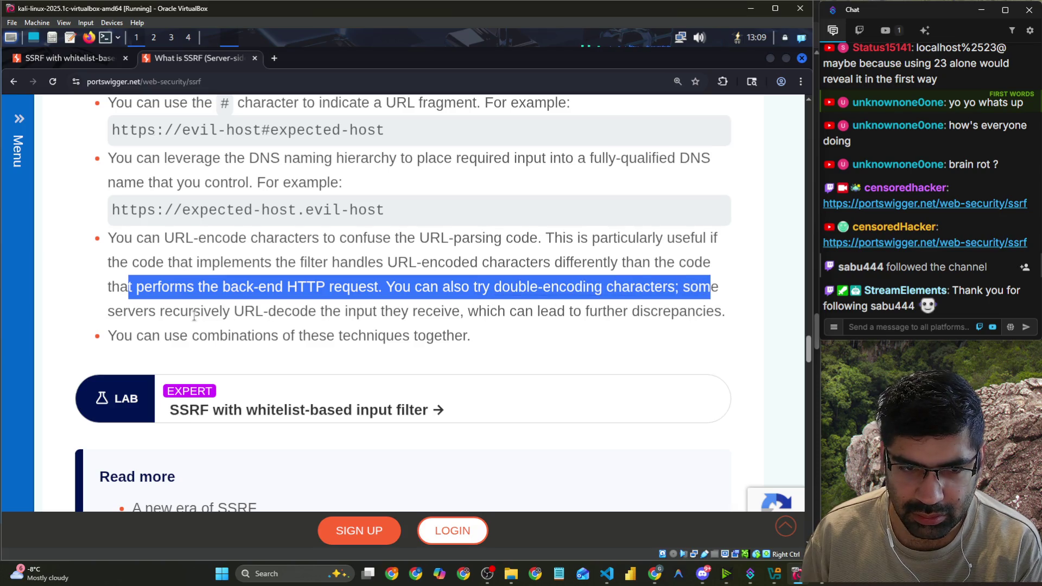
left_click_drag(194, 315, 560, 321)
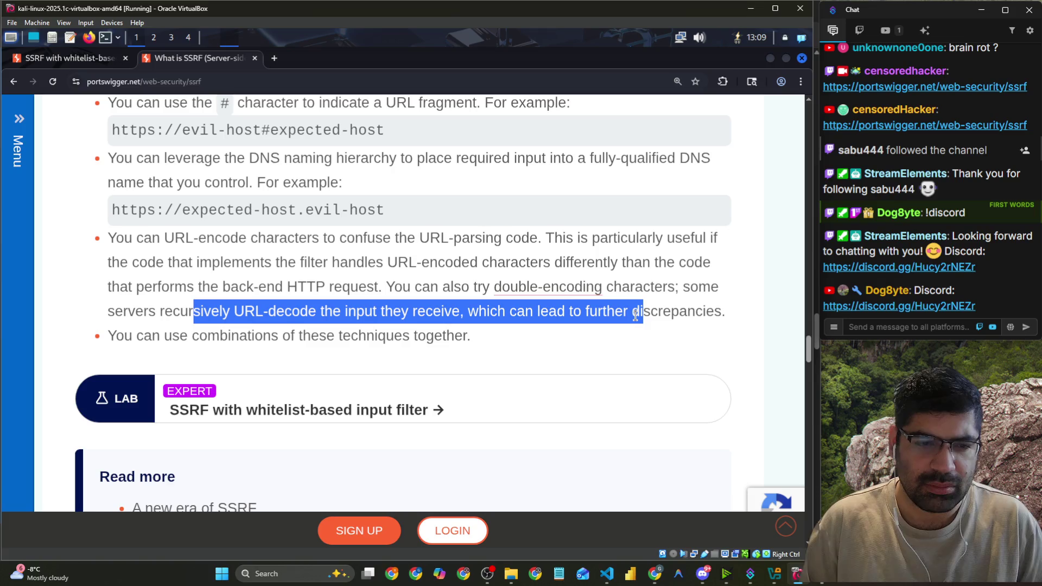
key("alt+Tab")
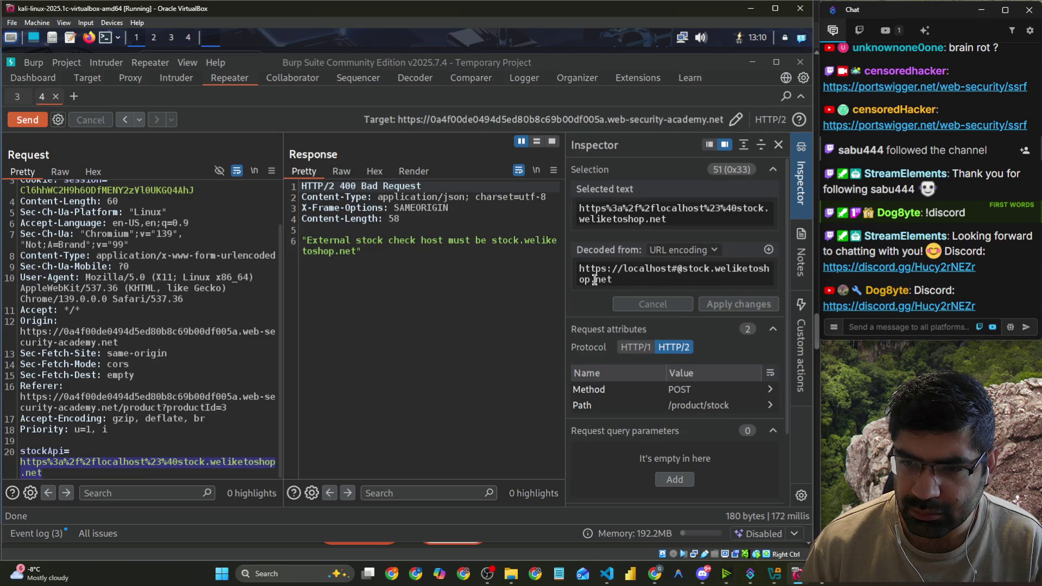
Remove localhost#@ from the Inspector's decoded stockApi value and switch to the Chrome SSRF article.
left_click_drag(687, 268, 623, 271)
key("BackSpace")
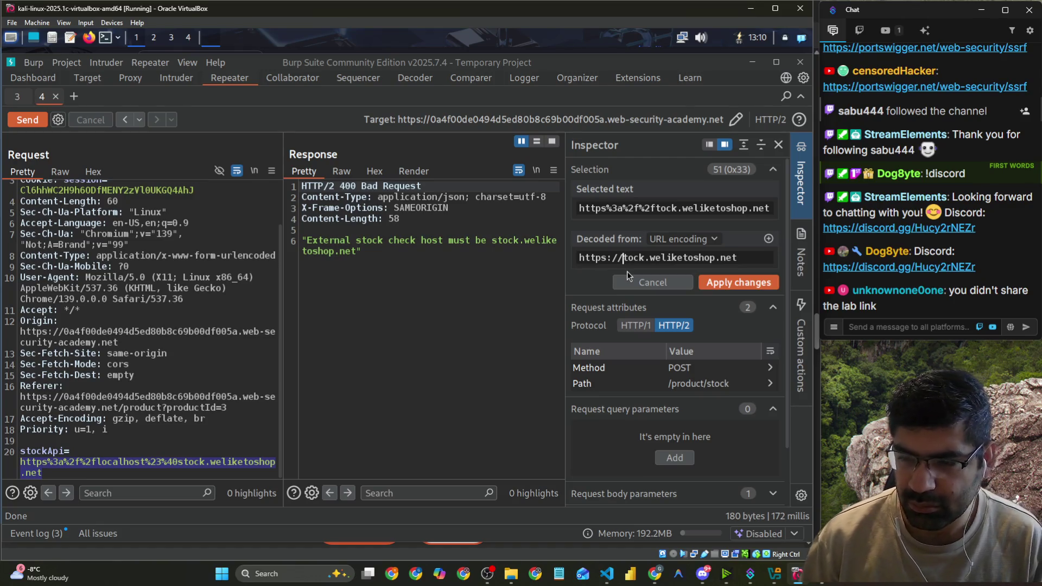
key("alt+Tab")
key("alt+Tab")
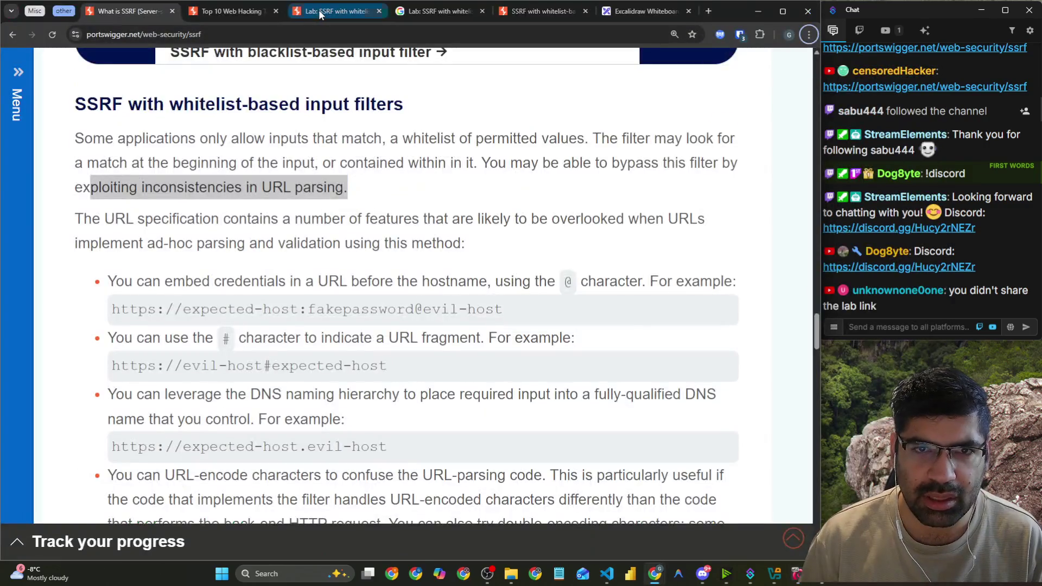
Copy the running lab shop's URL and post it in the stream chat.
left_click(318, 10)
key("ctrl+l")
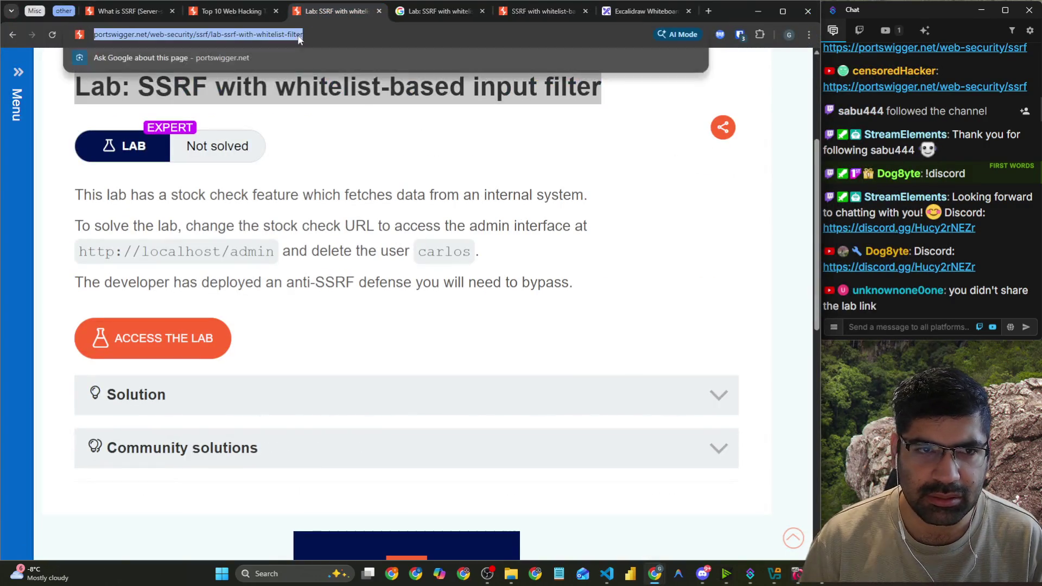
left_click(495, 12)
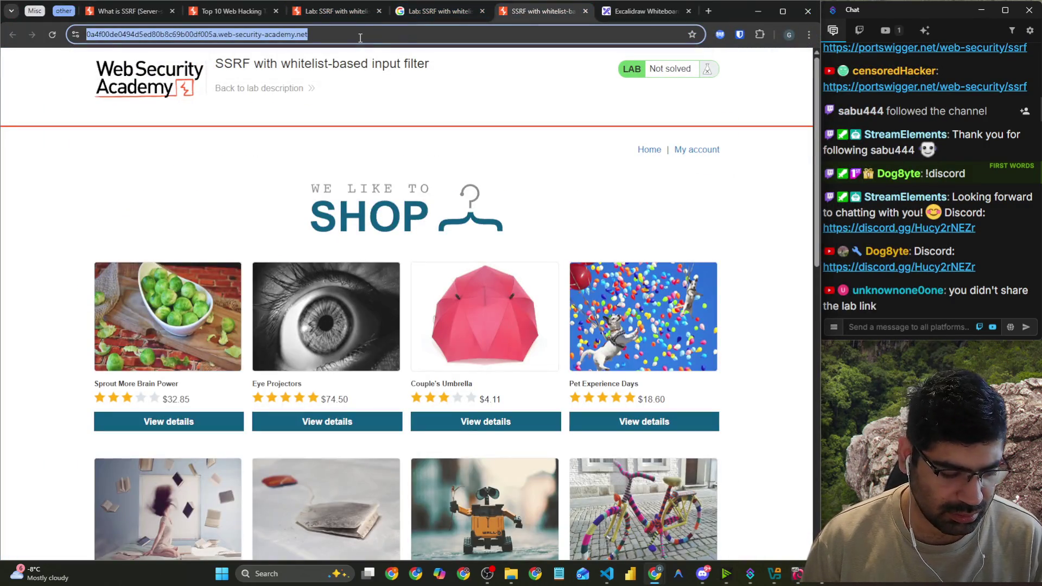
key("ctrl+c")
left_click(939, 326)
key("ctrl+v")
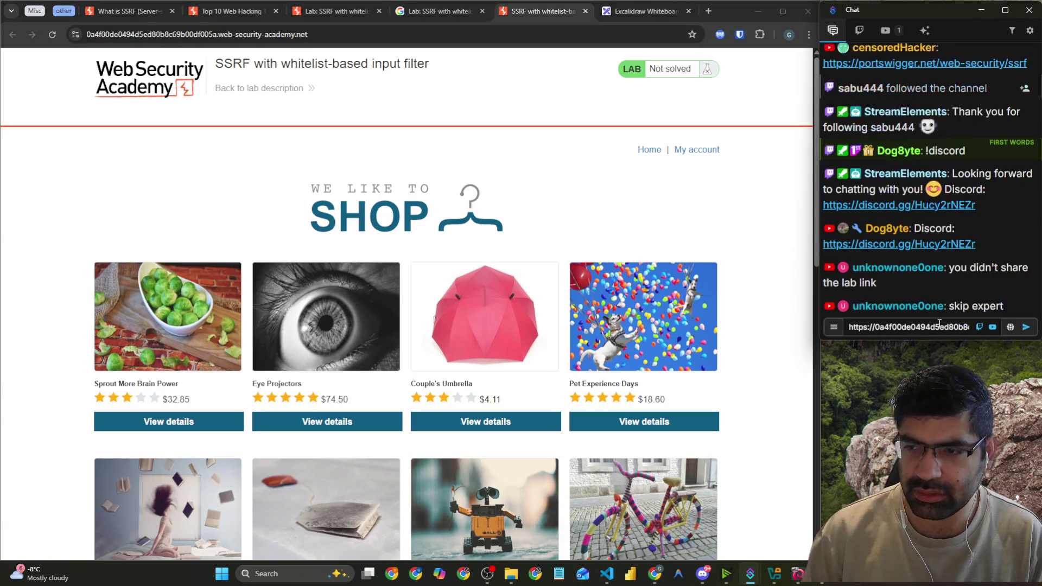
key("Return")
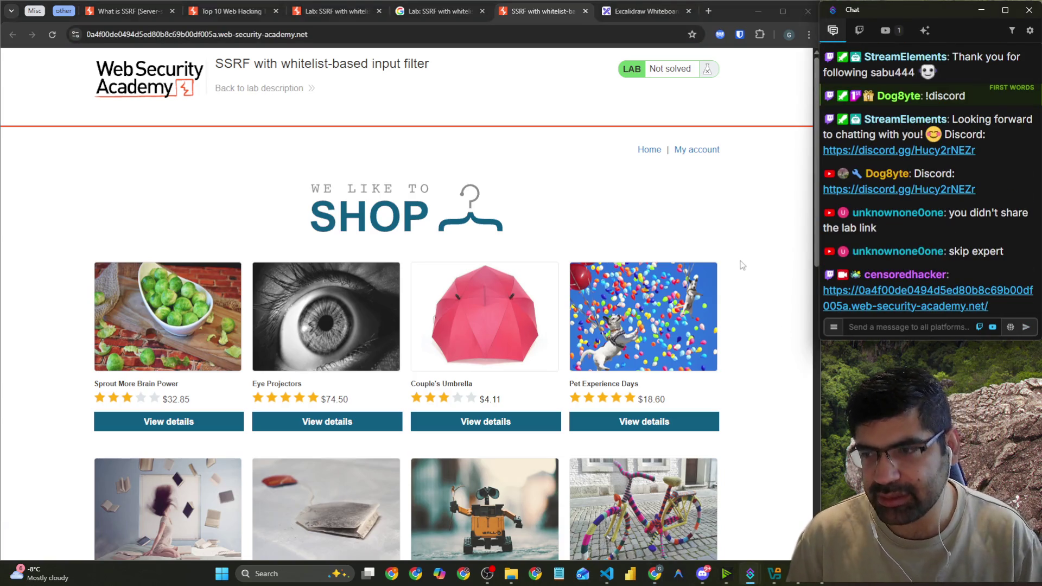
Return to the What is SSRF article and scroll to the whitelist-based input filter section.
left_click(152, 11)
scroll(261, 217, "up", 3)
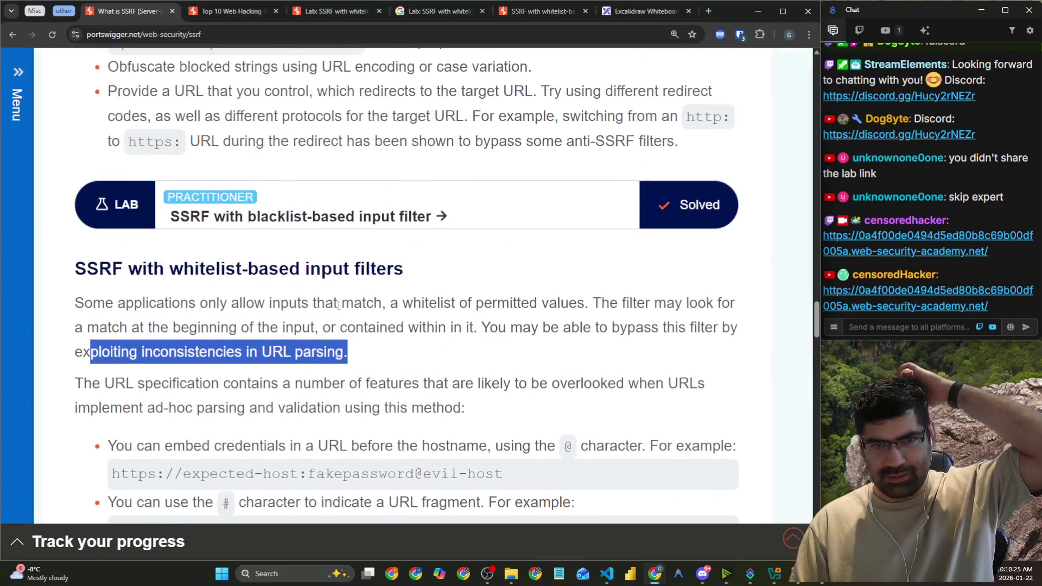
scroll(338, 303, "down", 8)
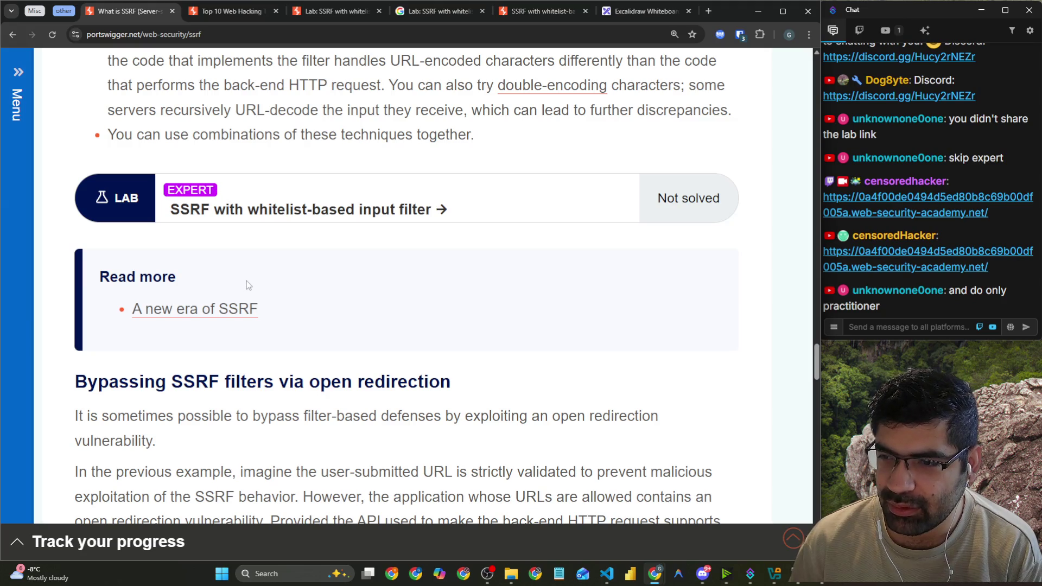
scroll(247, 281, "down", 5)
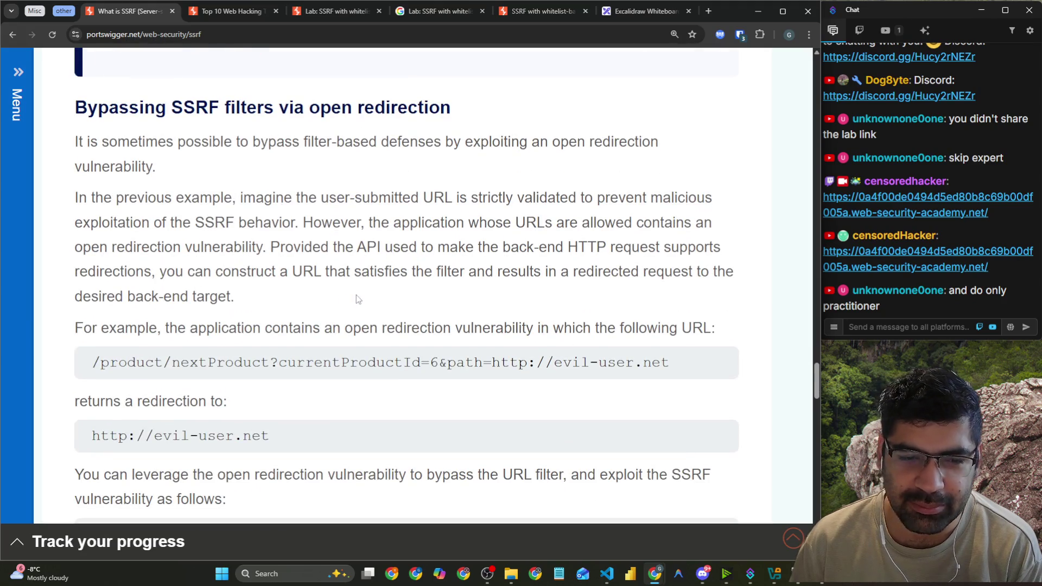
scroll(356, 294, "up", 6)
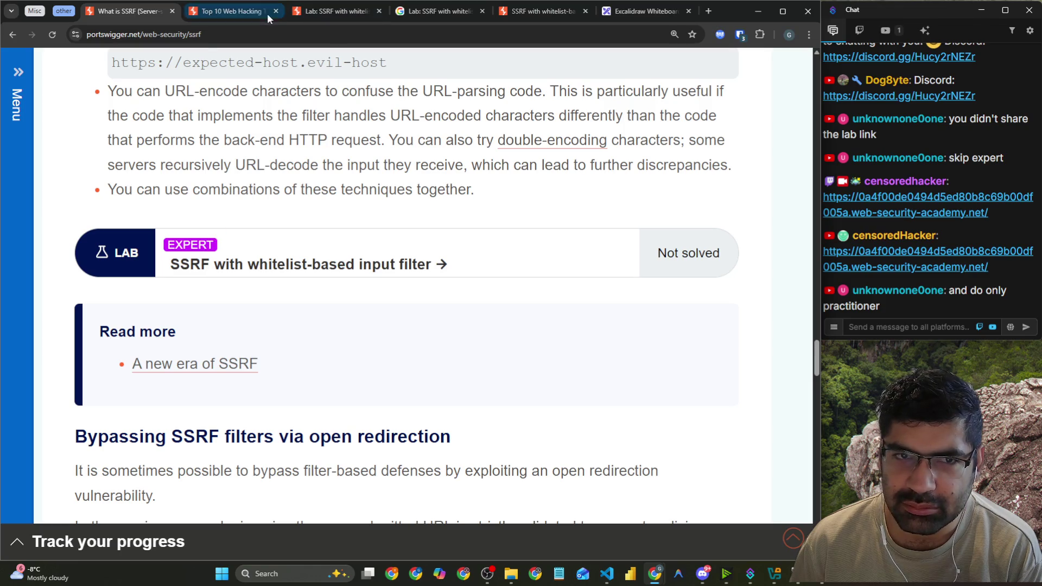
Open the 'SSRF with whitelist-based input filter' lab description and read through it.
left_click(359, 11)
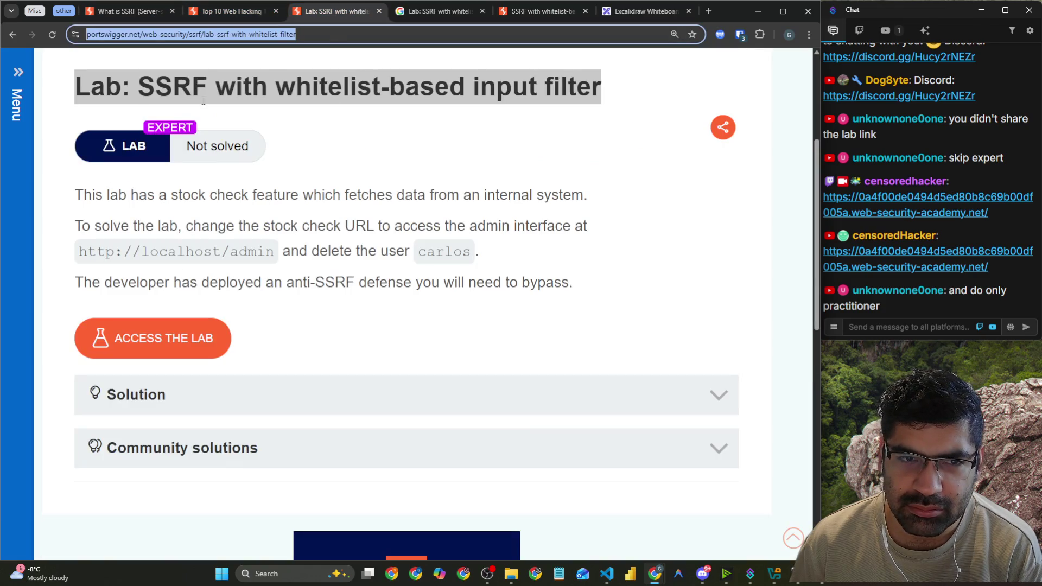
mouse_move(148, 127)
left_mouse_down()
mouse_move(214, 142)
mouse_move(190, 124)
left_mouse_up()
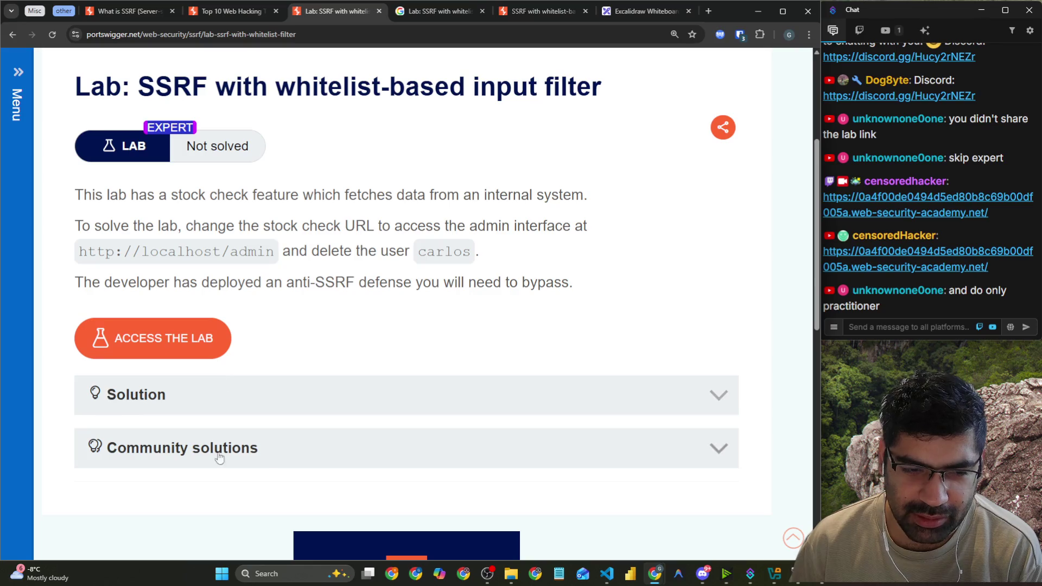
scroll(310, 363, "up", 3)
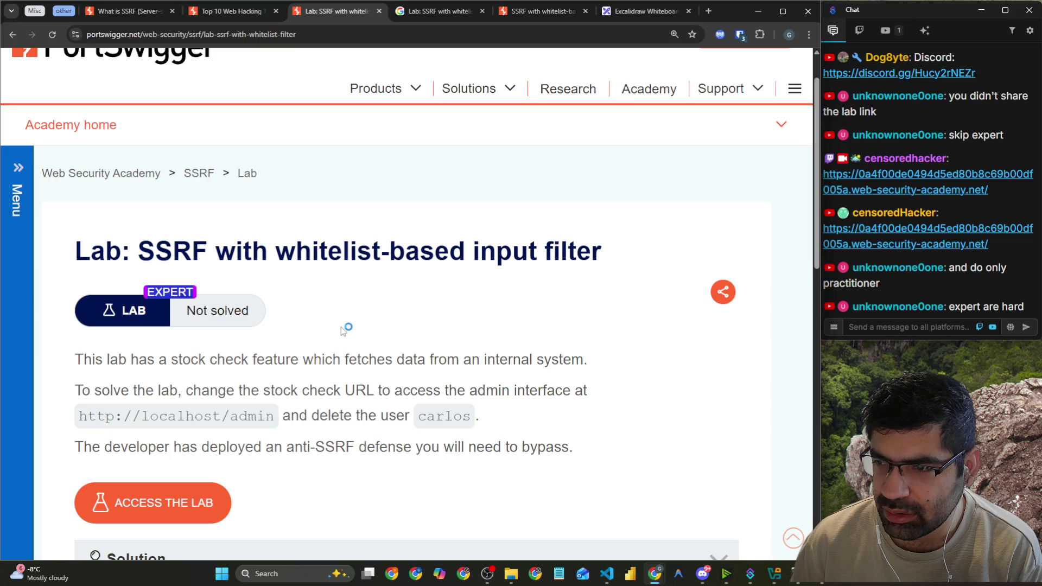
scroll(341, 327, "down", 1)
scroll(341, 326, "down", 3)
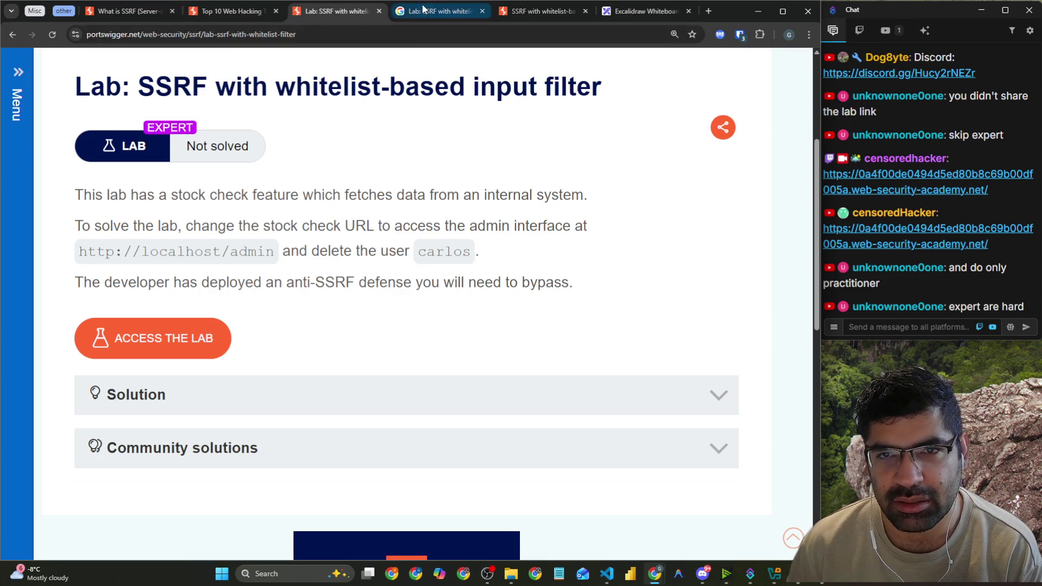
Scroll the Google AI Mode answer down to its suggested Final Payload.
left_click(415, 20)
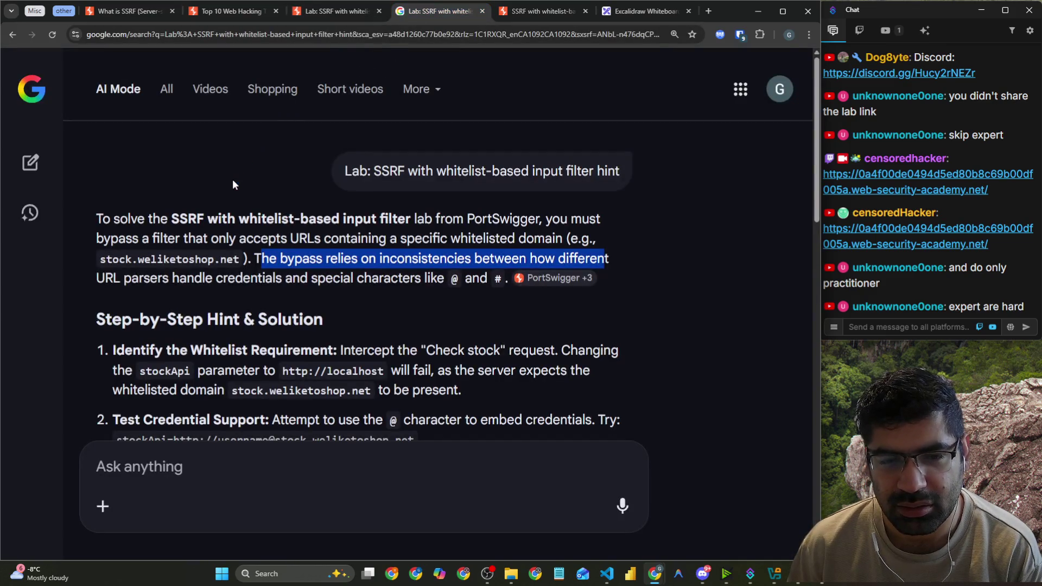
scroll(234, 180, "down", 3)
scroll(233, 180, "up", 2)
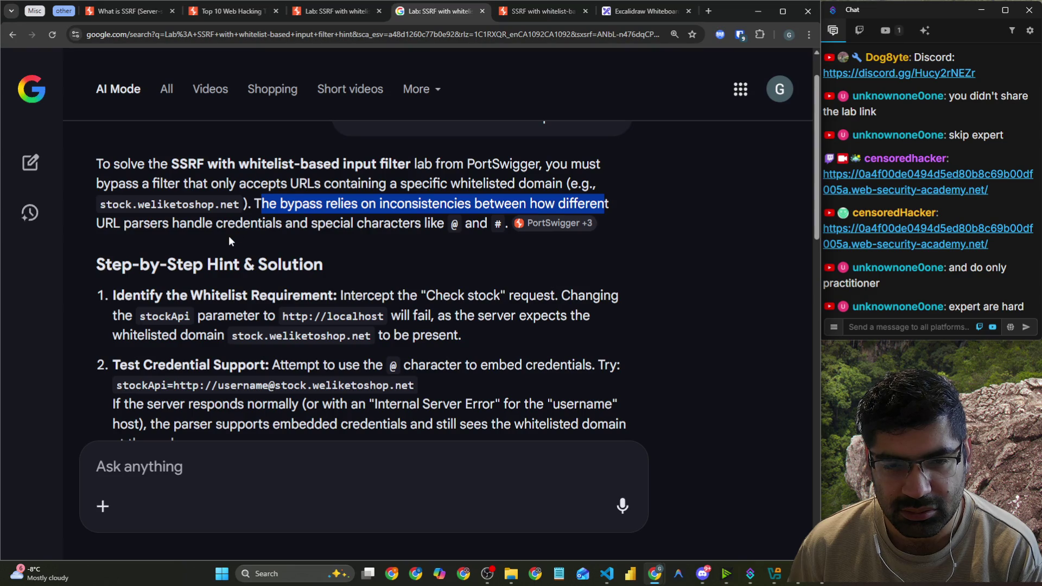
scroll(229, 237, "down", 1)
scroll(229, 237, "down", 1)
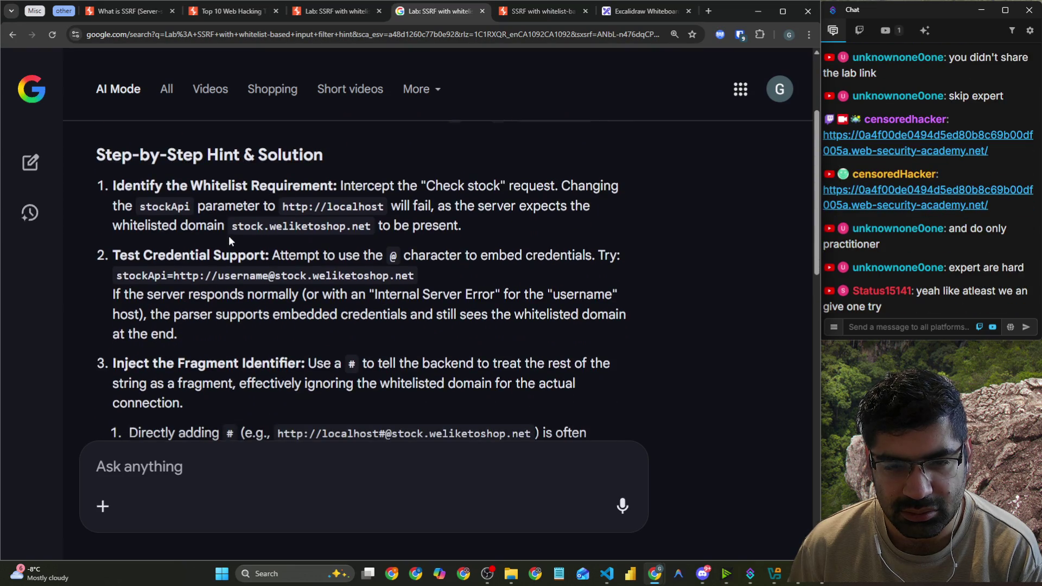
scroll(229, 241, "down", 2)
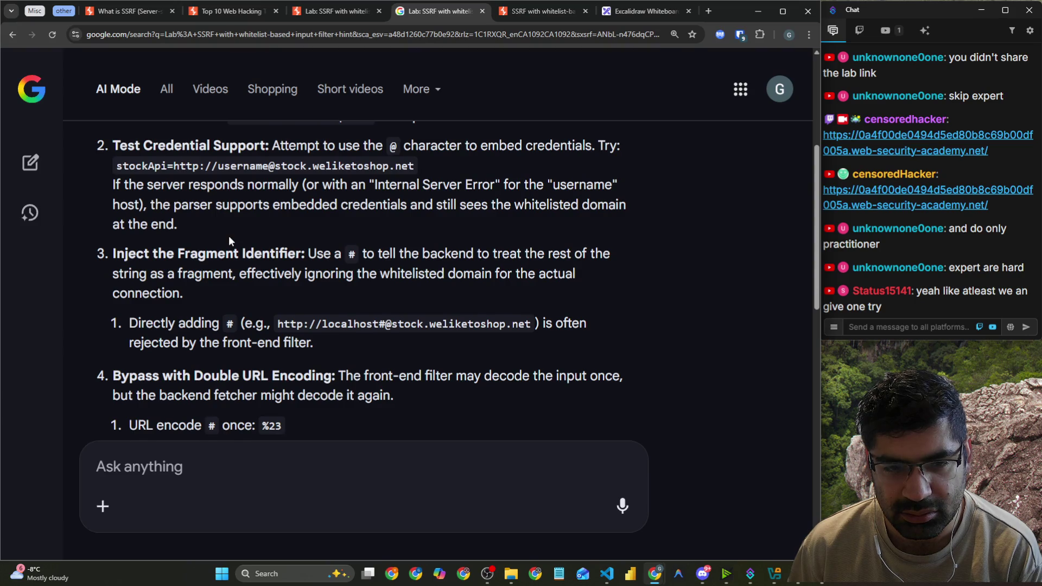
scroll(229, 237, "down", 1)
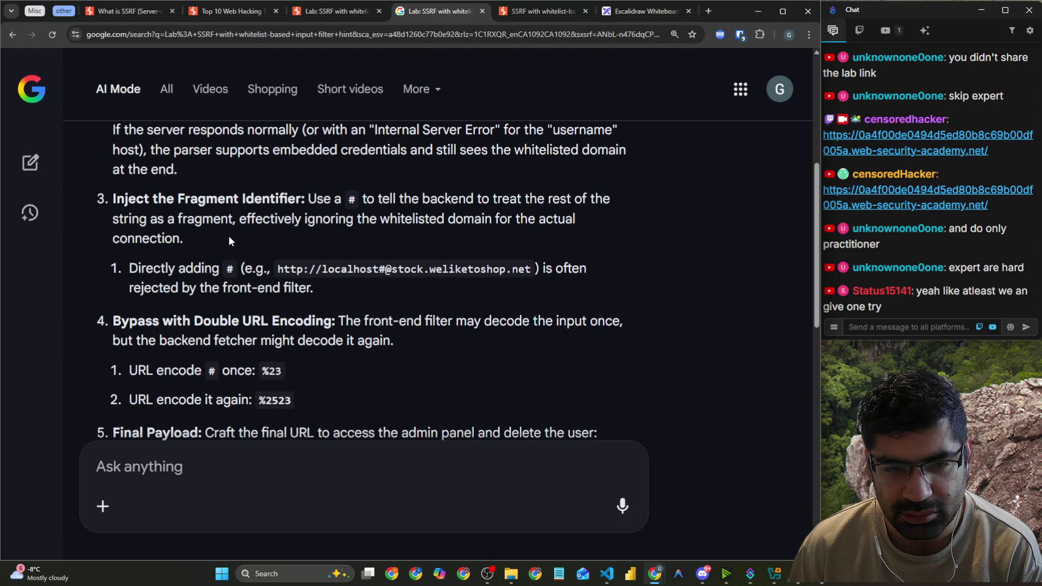
scroll(229, 237, "down", 1)
scroll(229, 237, "down", 1)
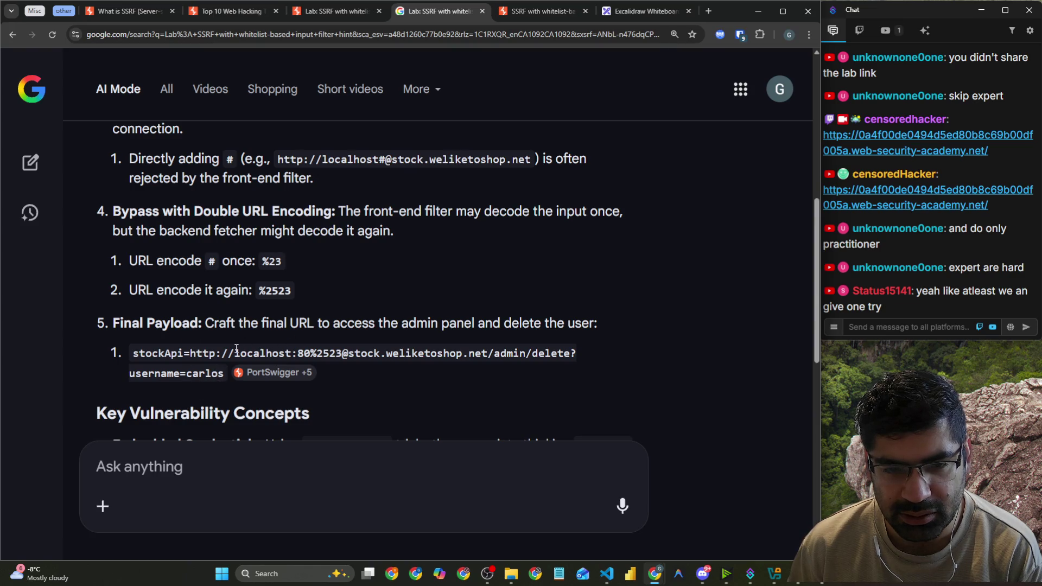
left_click_drag(236, 354, 488, 351)
right_click(460, 353)
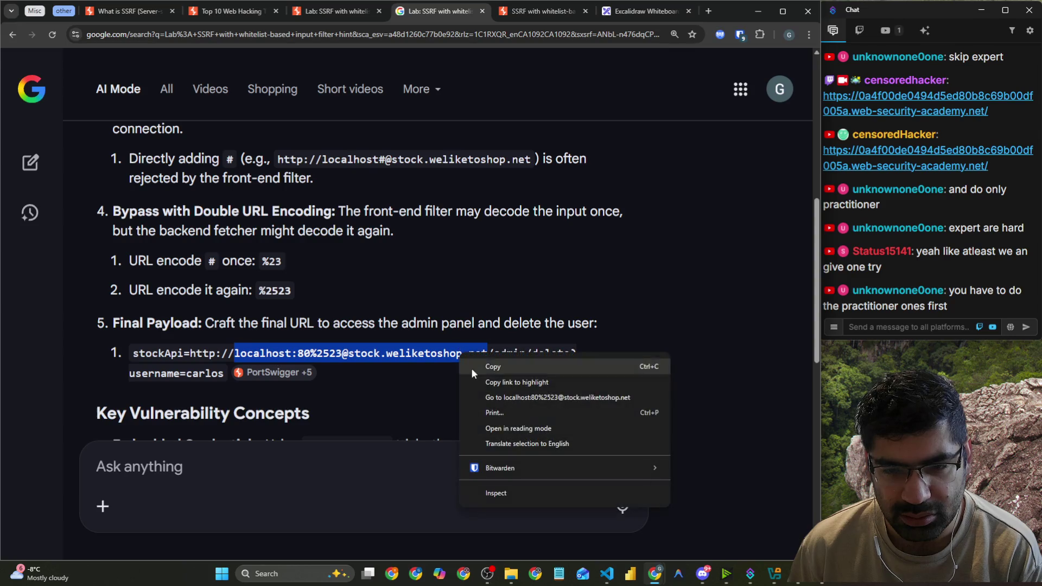
left_click(502, 366)
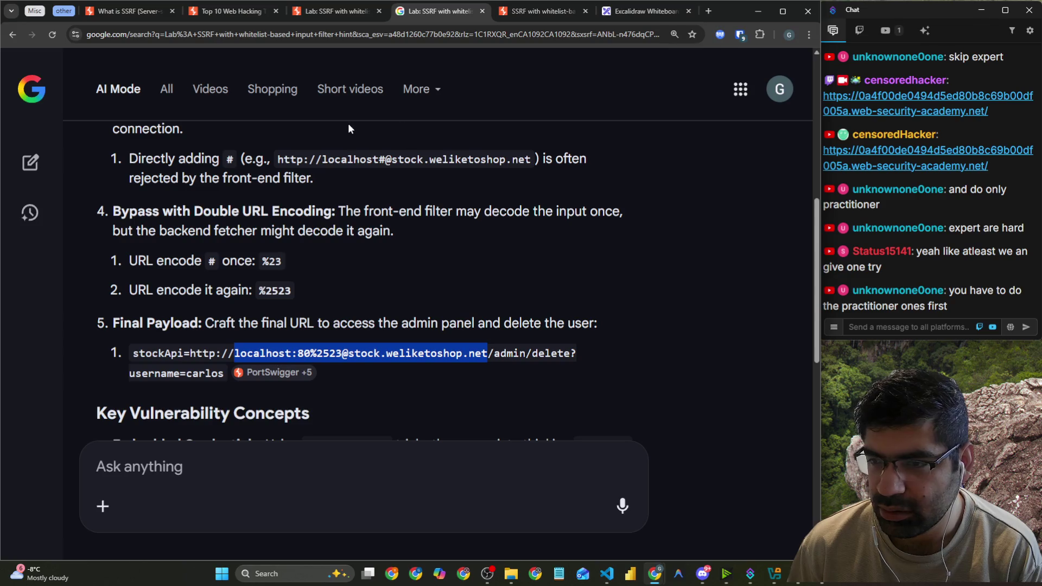
left_click(206, 13)
left_click(106, 13)
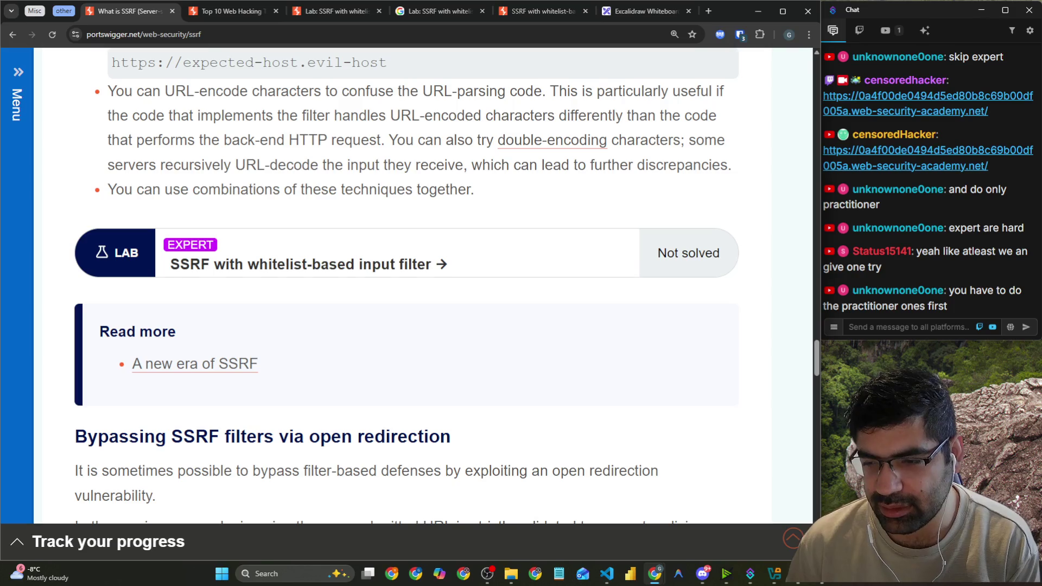
Send stockApi as localhost%3a80%252523%40stock.weliketoshop.net and inspect the 400 host error.
mouse_move(798, 574)
left_click(797, 524)
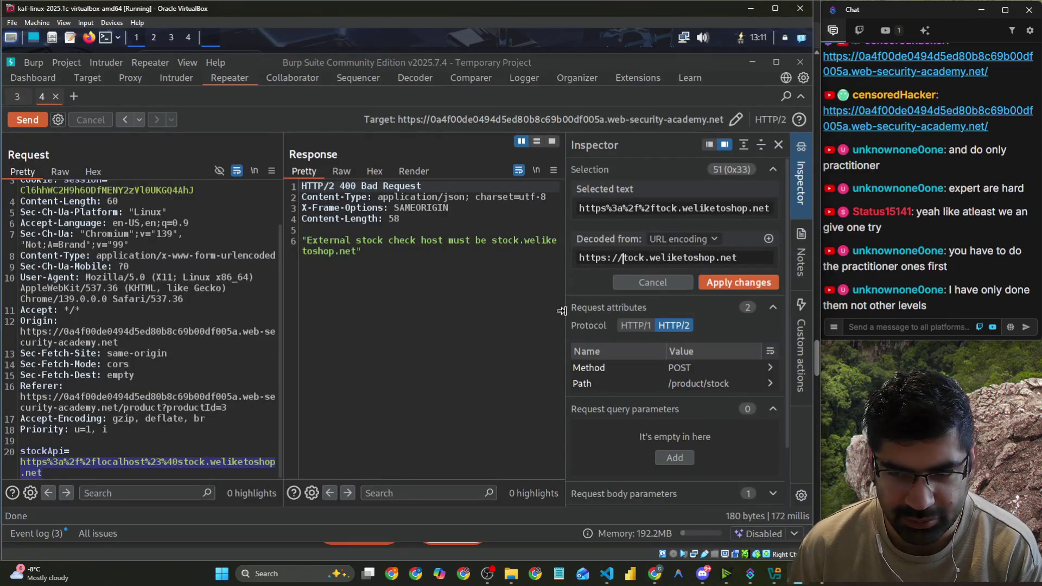
left_click_drag(739, 257, 551, 256)
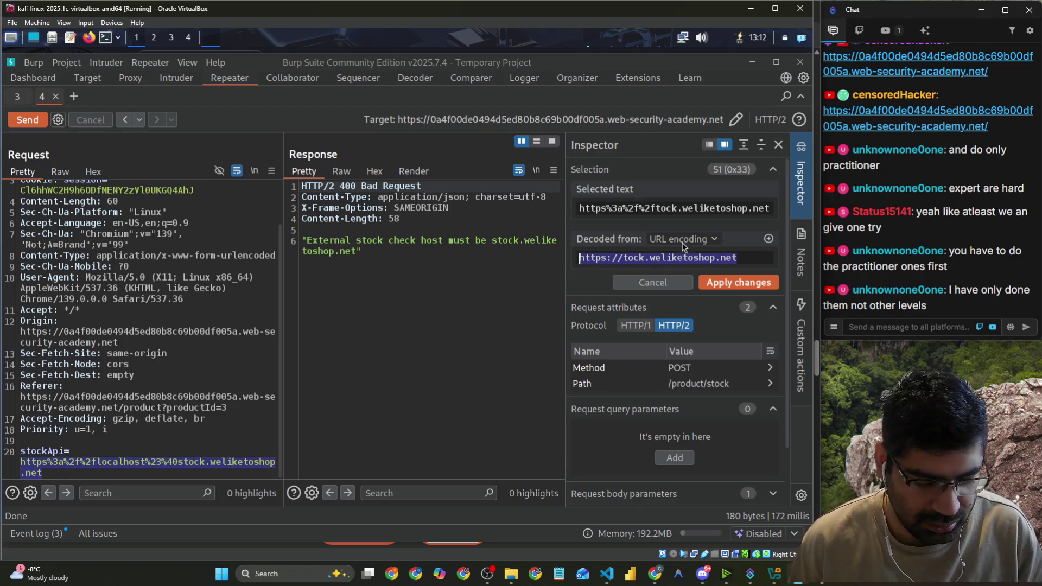
key("ctrl+v")
left_click(724, 307)
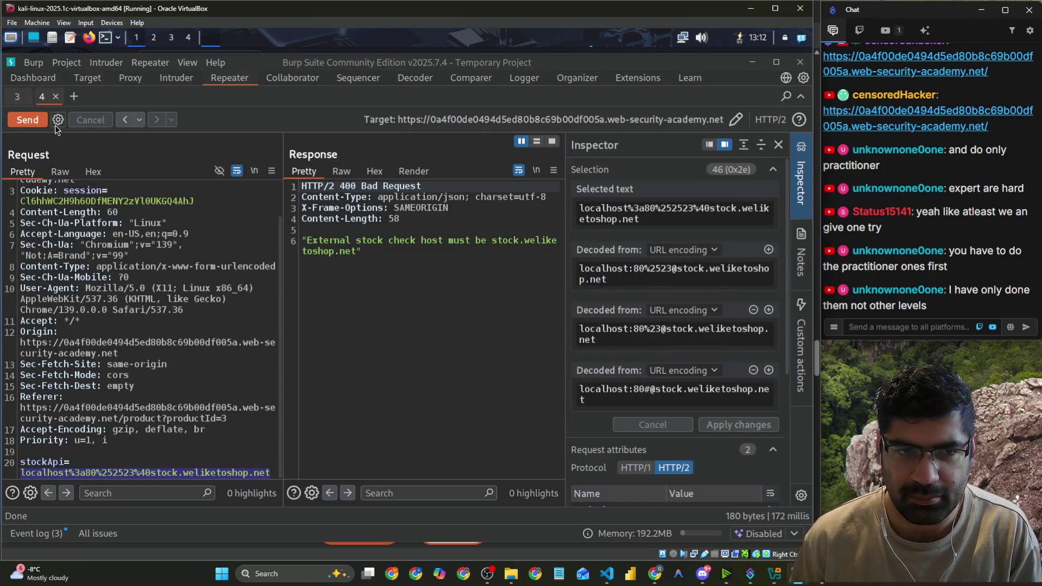
left_click(33, 115)
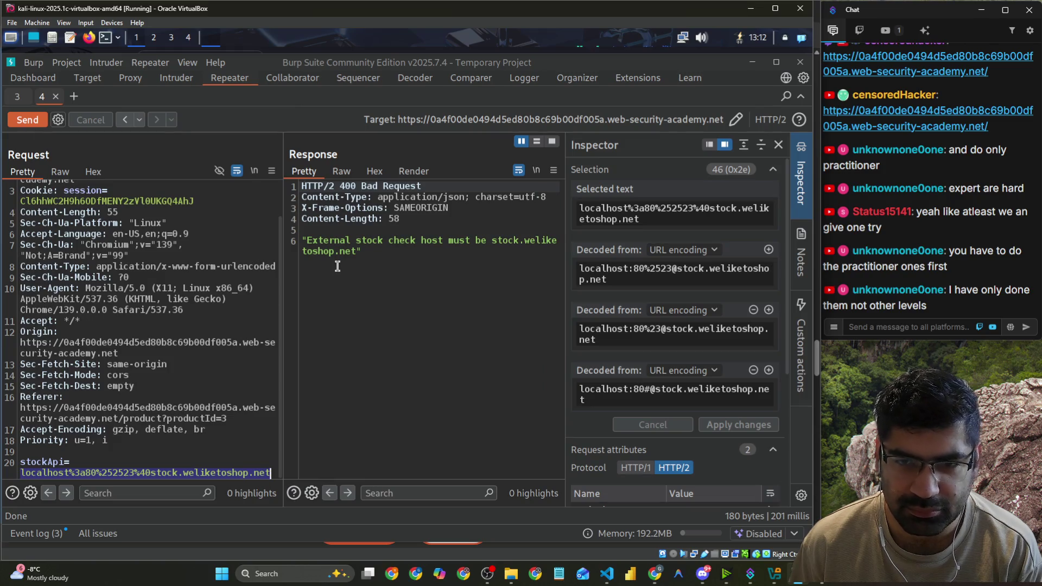
left_click(620, 399)
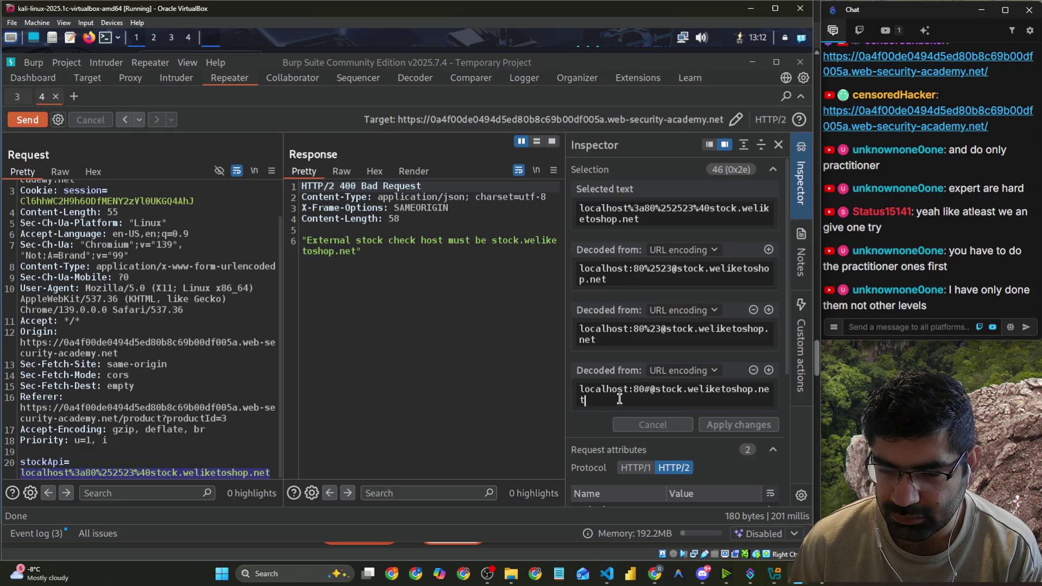
left_click_drag(619, 399, 577, 391)
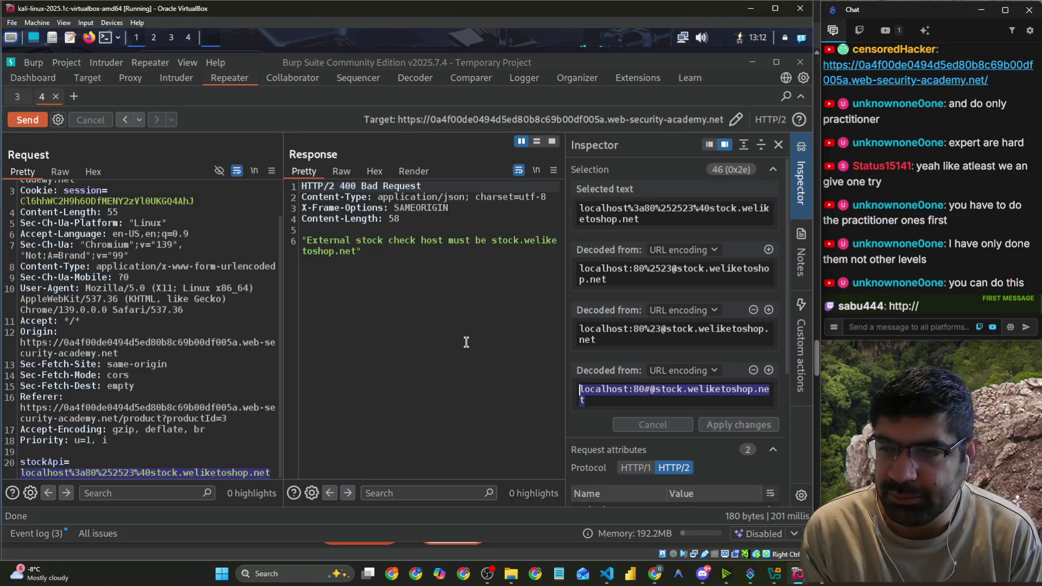
left_click(580, 389)
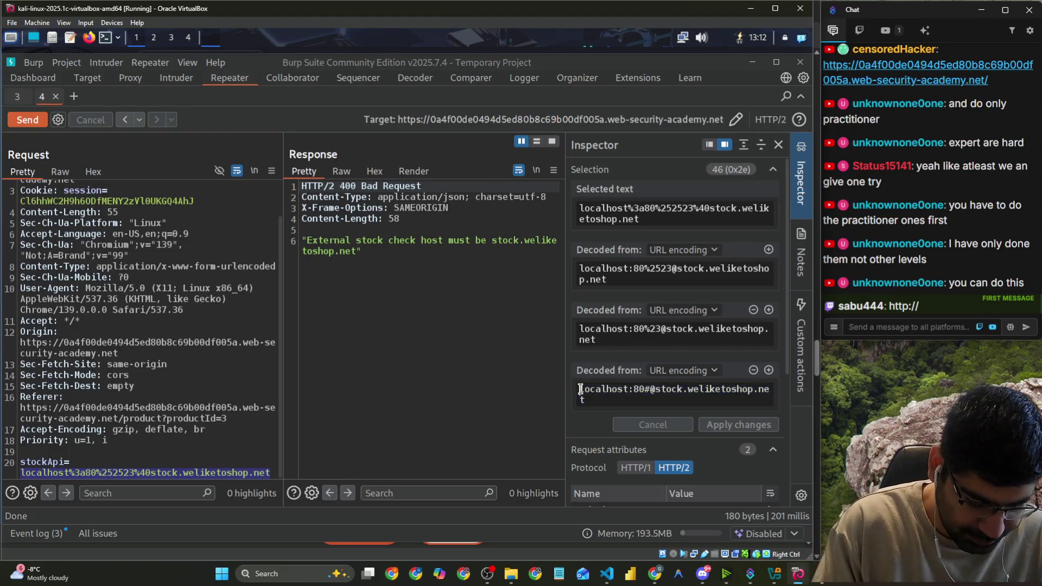
type("http://")
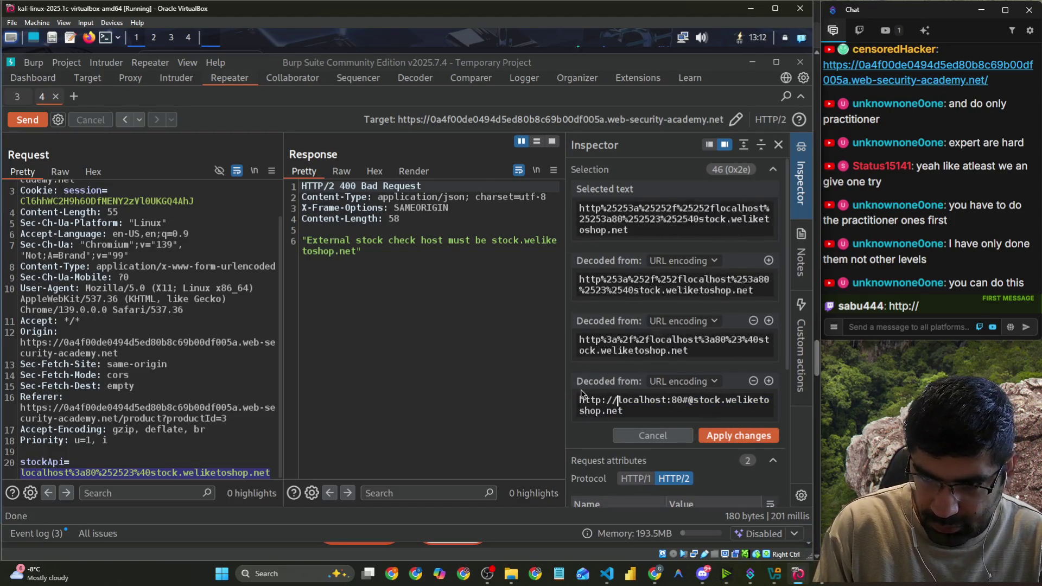
left_click(722, 435)
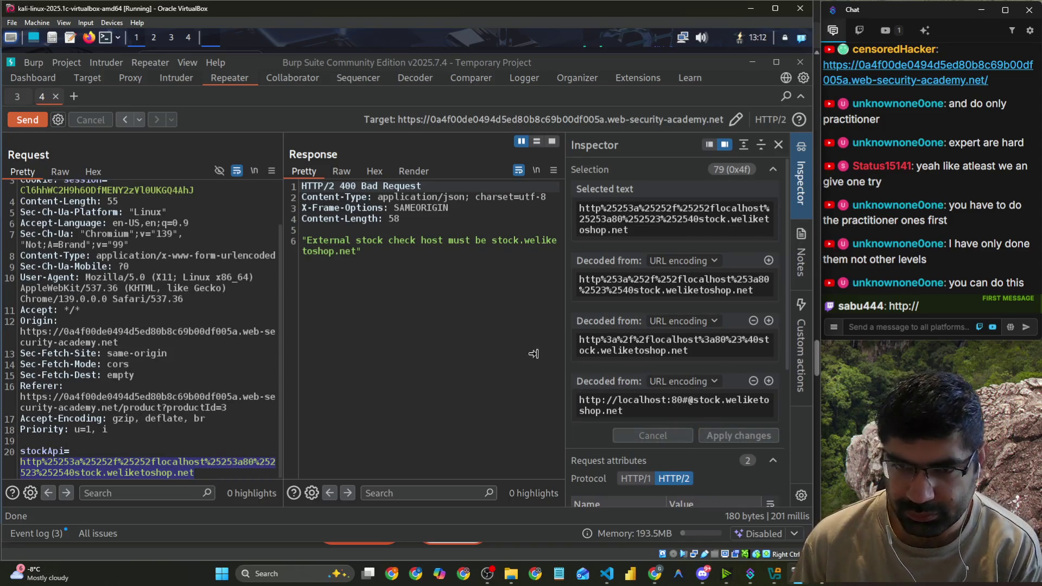
left_click(31, 115)
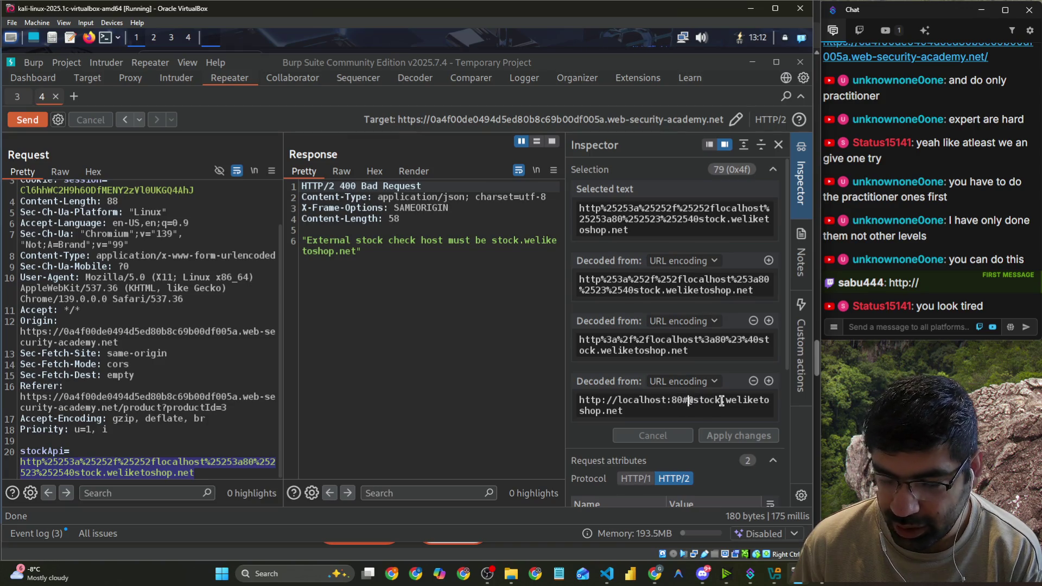
left_click(673, 412)
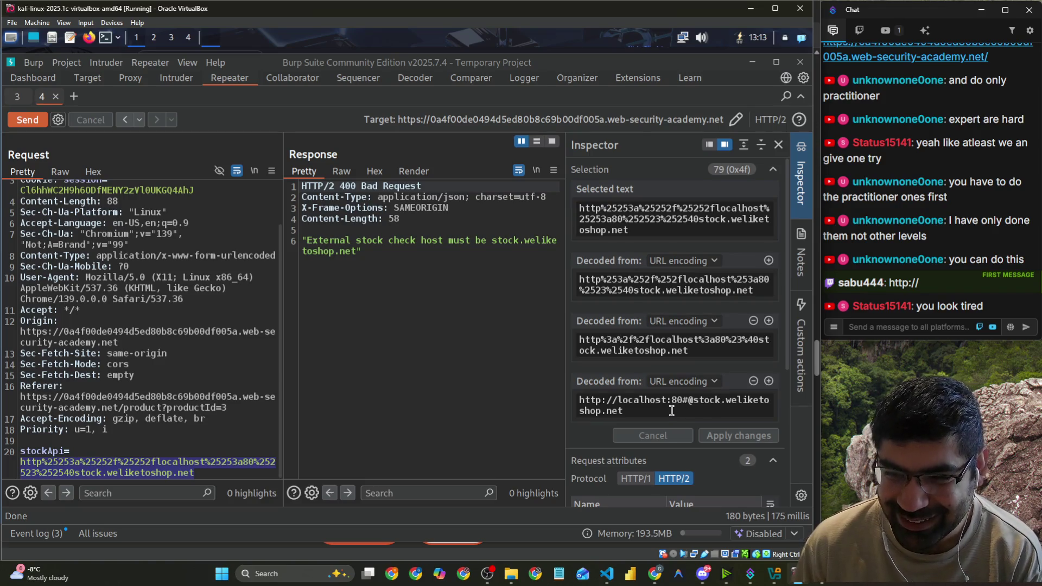
mouse_move(650, 410)
left_mouse_down()
mouse_move(597, 410)
mouse_move(594, 399)
left_mouse_up()
key("ctrl+c")
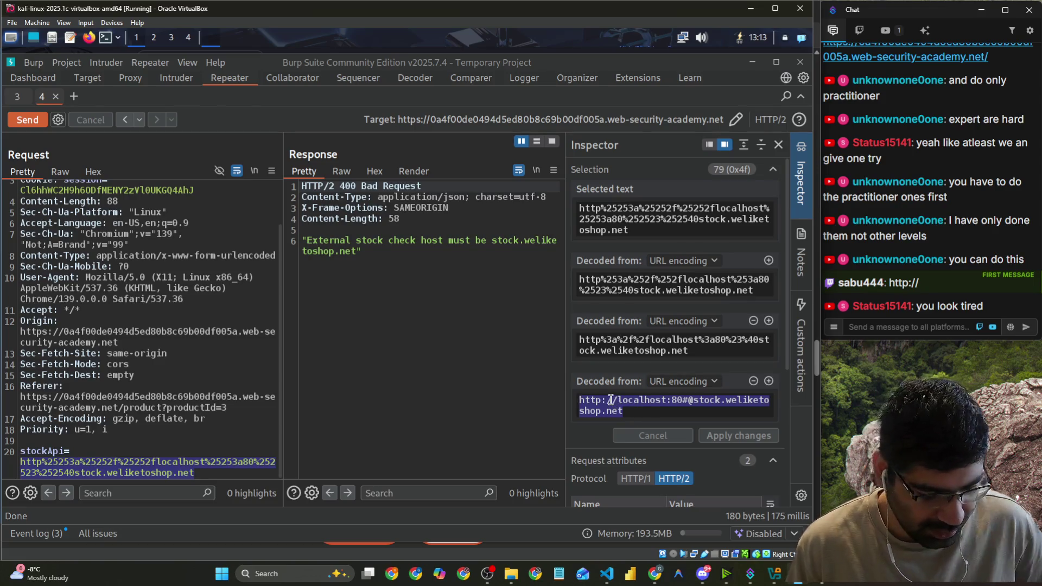
key("BackSpace")
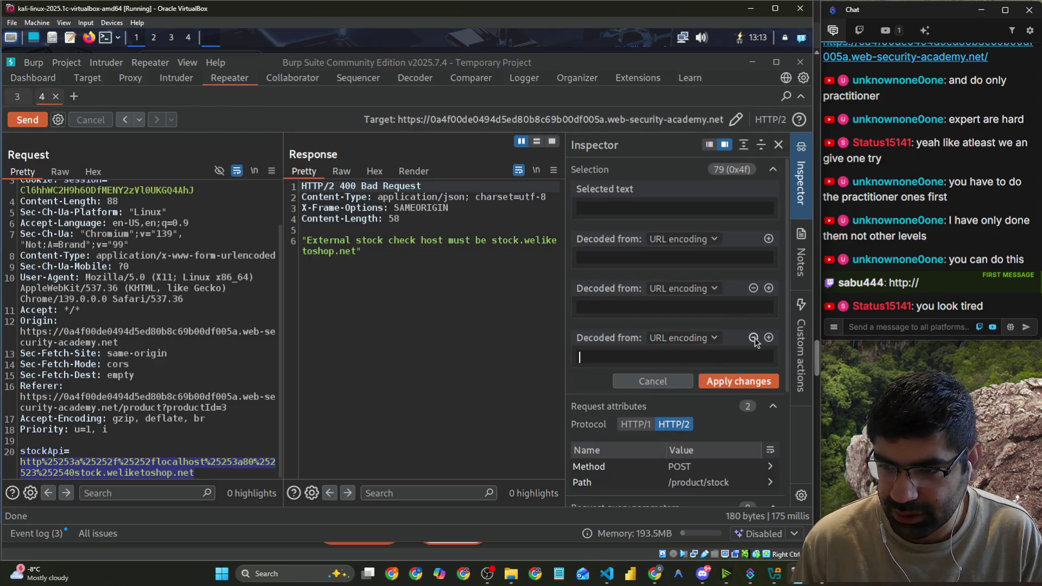
left_click(754, 289)
left_click(663, 265)
key("ctrl+v")
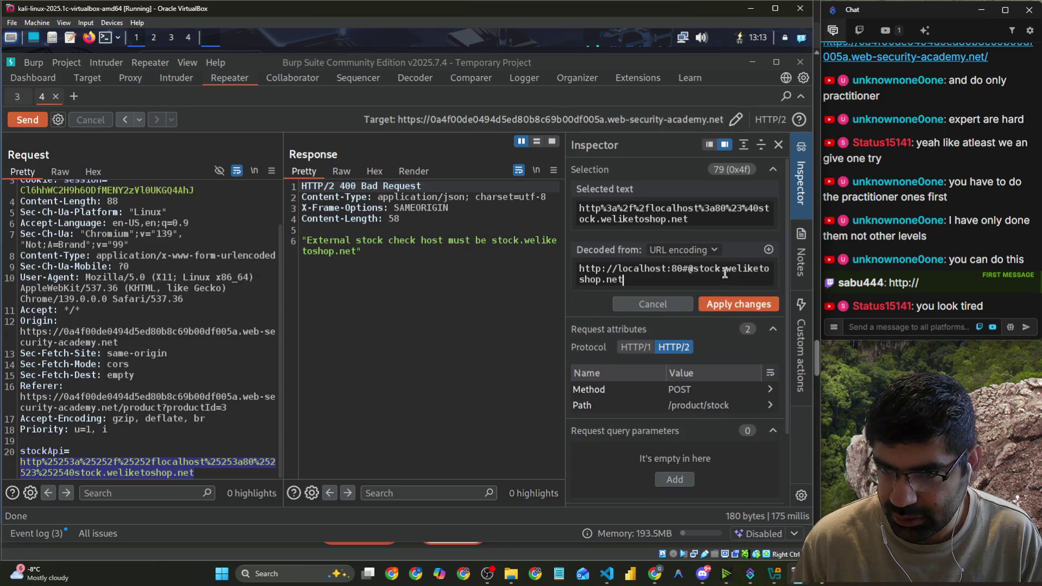
left_click(741, 305)
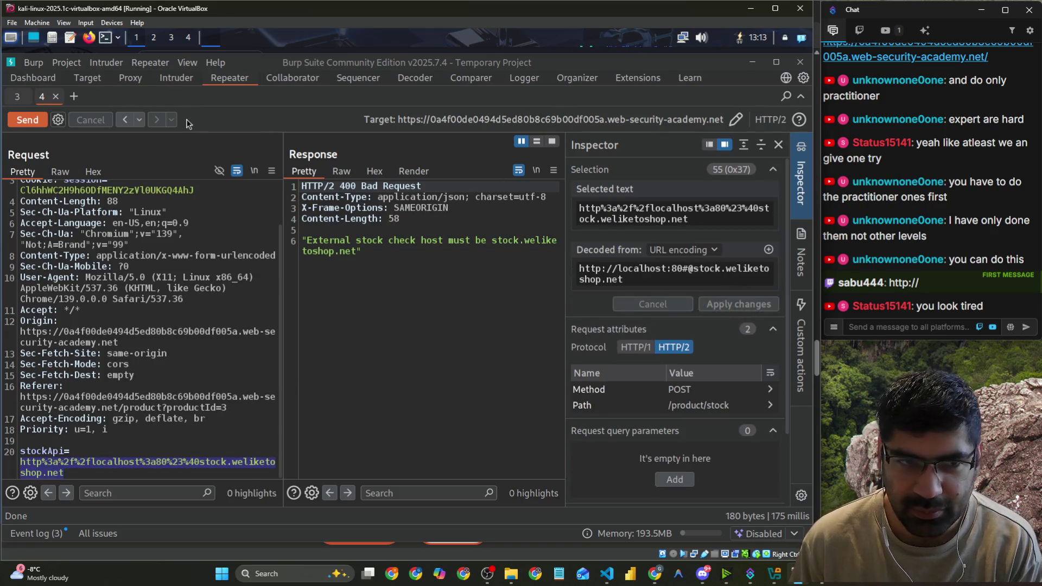
left_click(18, 125)
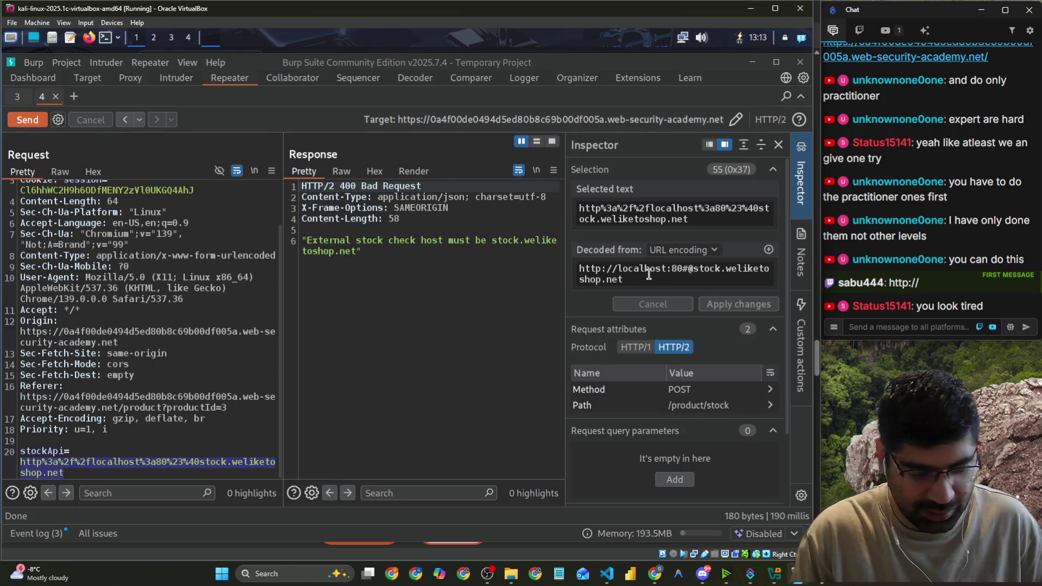
key("alt+Tab")
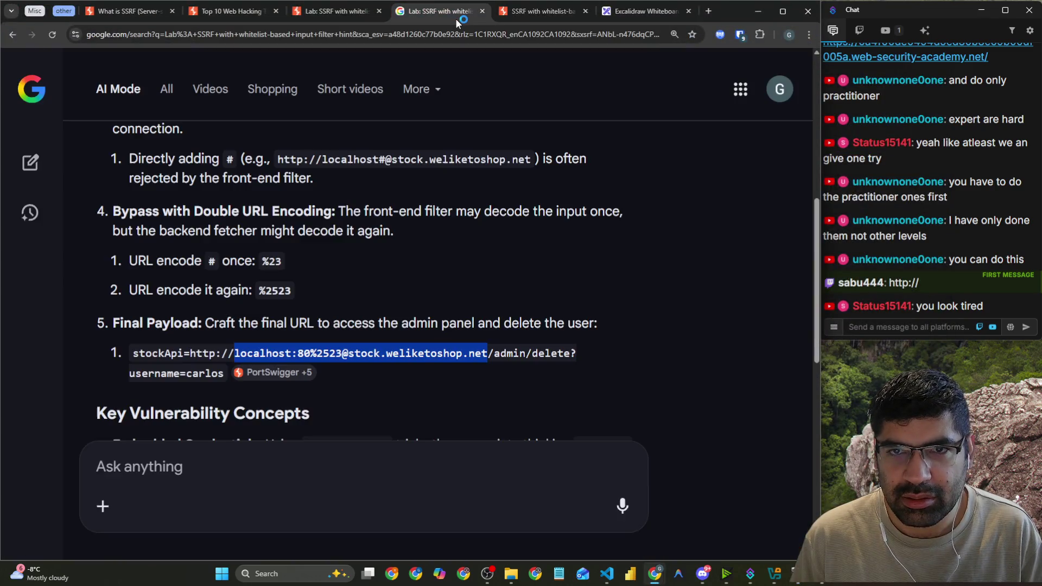
Check the AI hint's %2523 final payload, then switch back to Burp Suite.
left_click(455, 12)
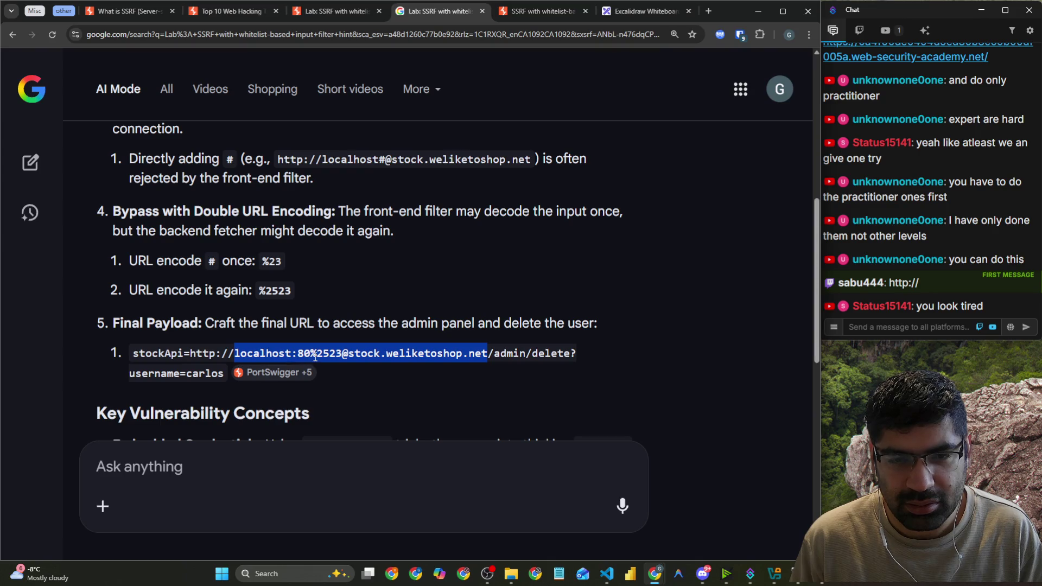
key("alt+Tab")
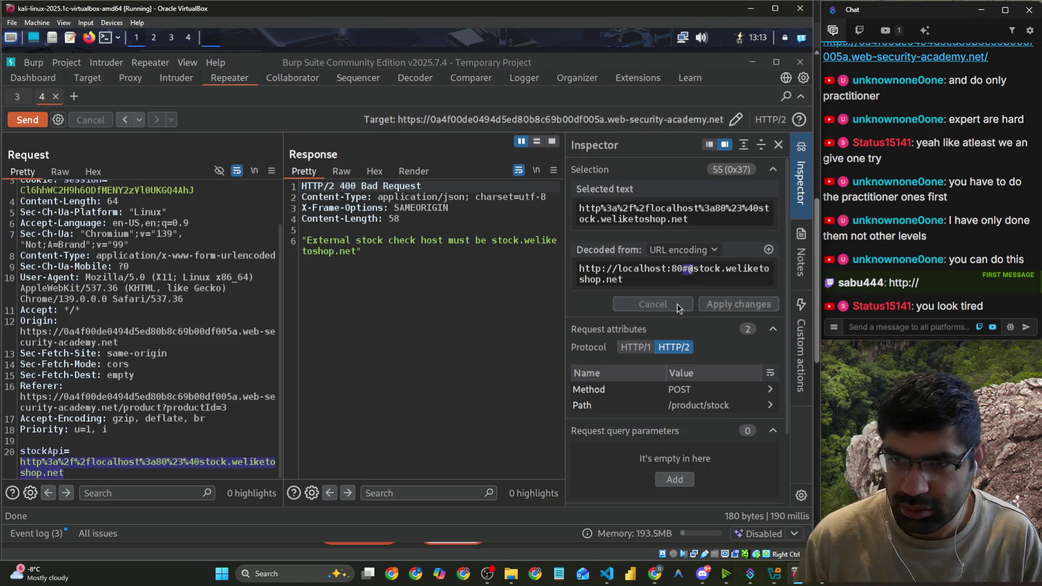
key("alt+Tab")
key("alt+Tab")
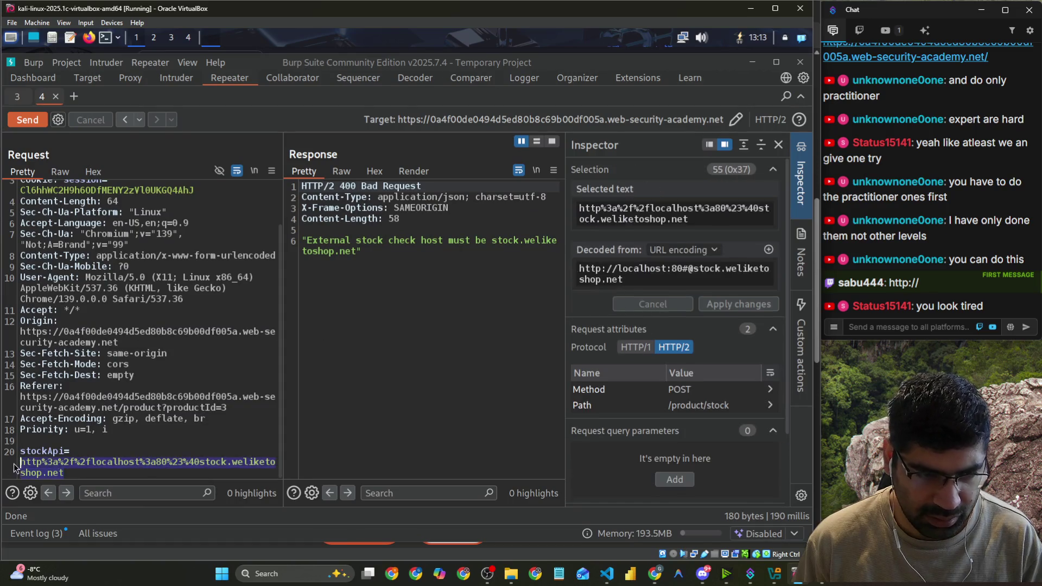
key("ctrl+v")
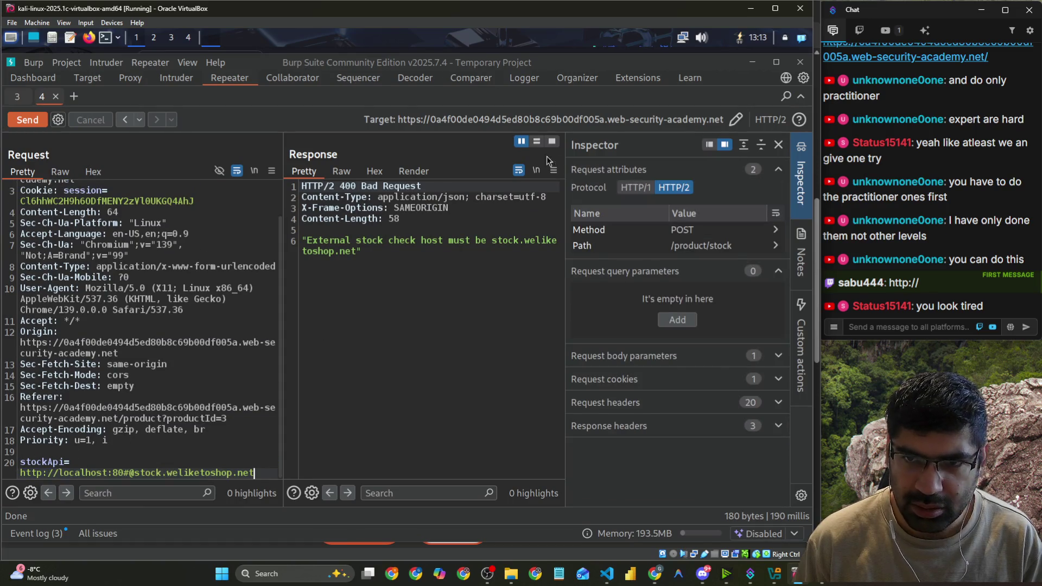
left_click(24, 120)
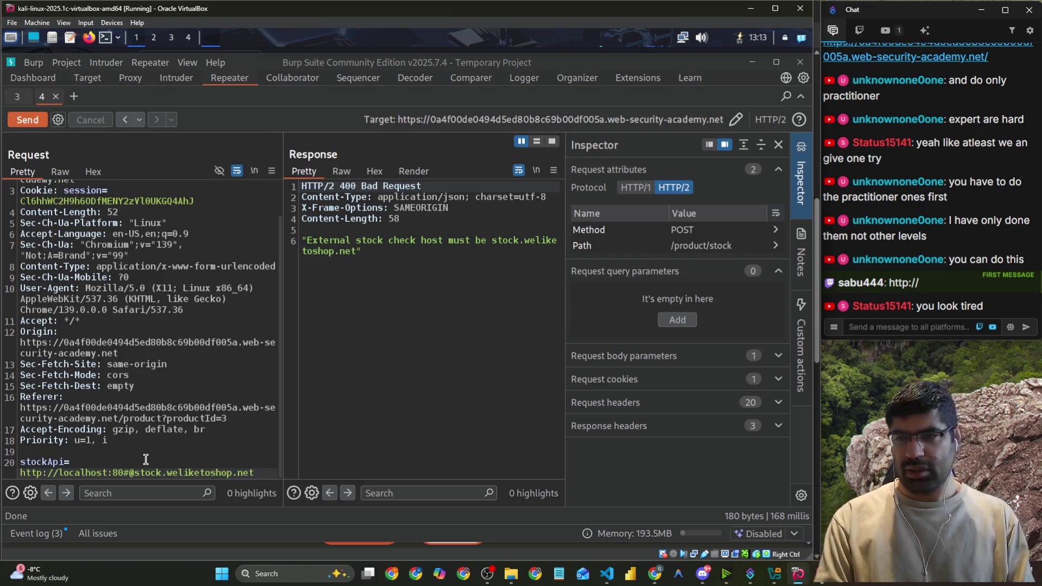
Copy the AI hint's full carlos-deleting payload URL and return to Repeater.
key("alt+Tab")
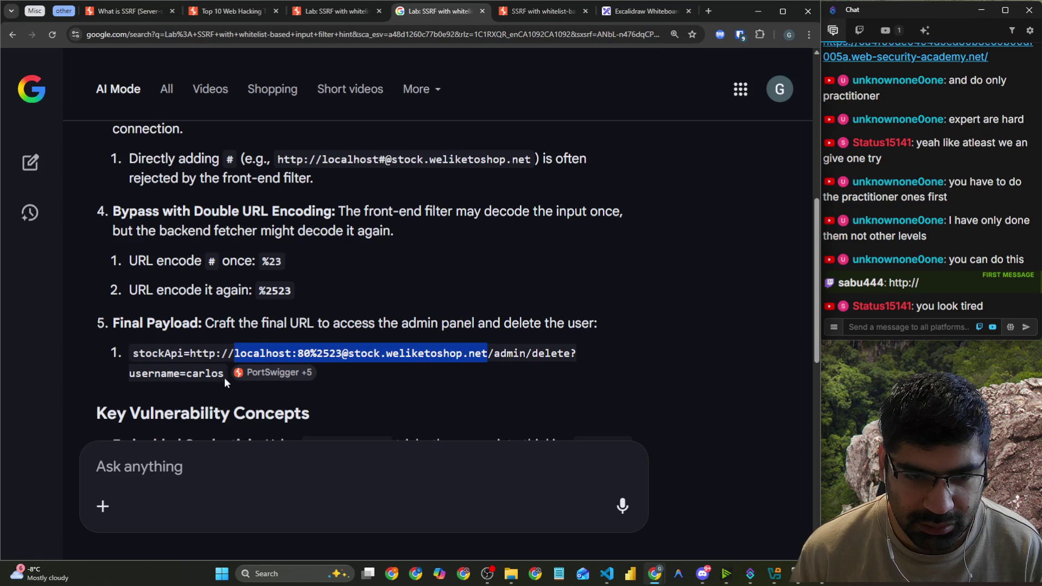
left_click_drag(224, 378, 193, 355)
key("ctrl+c")
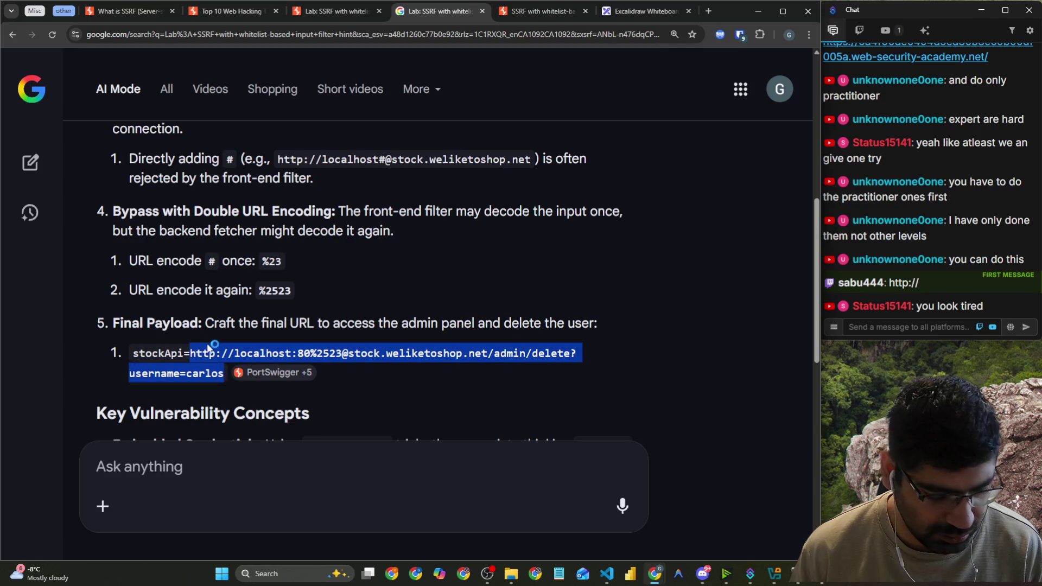
key("alt+Tab")
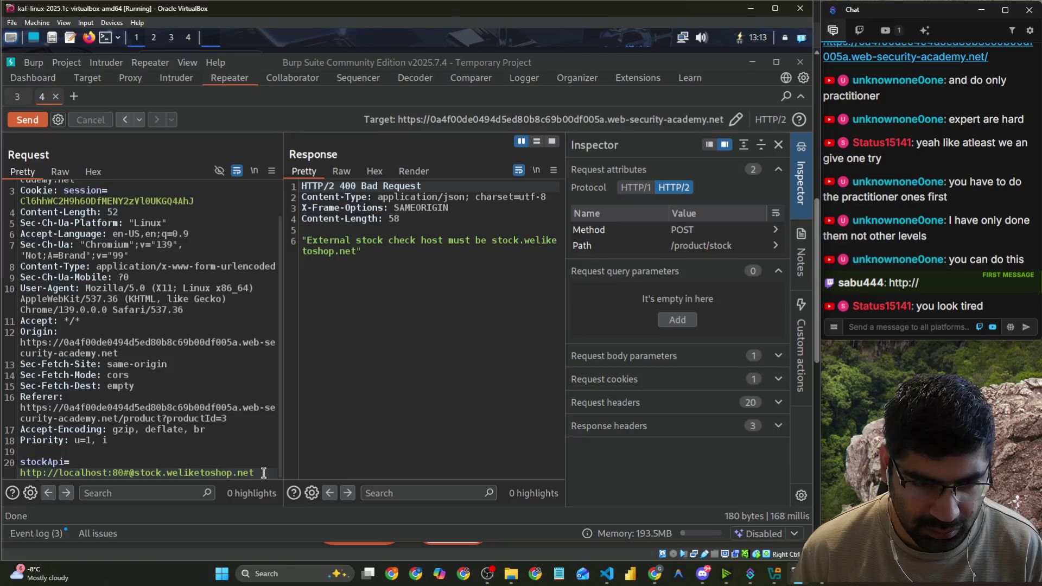
Send the %2523 payload with /admin/delete?username=carlos, get 302 to /admin, then trim the path.
left_click_drag(263, 473, 19, 473)
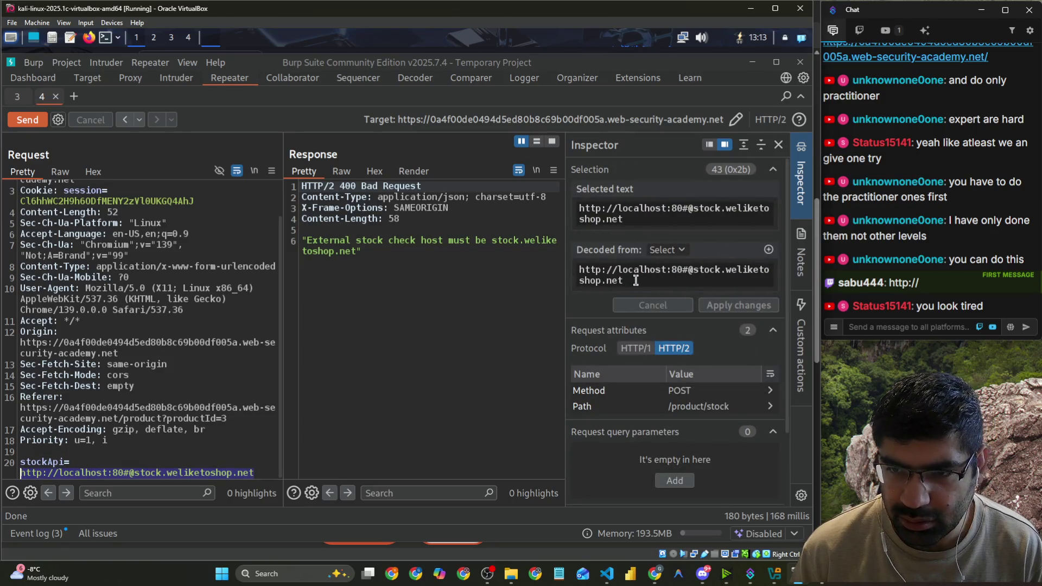
left_click_drag(635, 280, 579, 267)
key("ctrl+v")
left_click(718, 326)
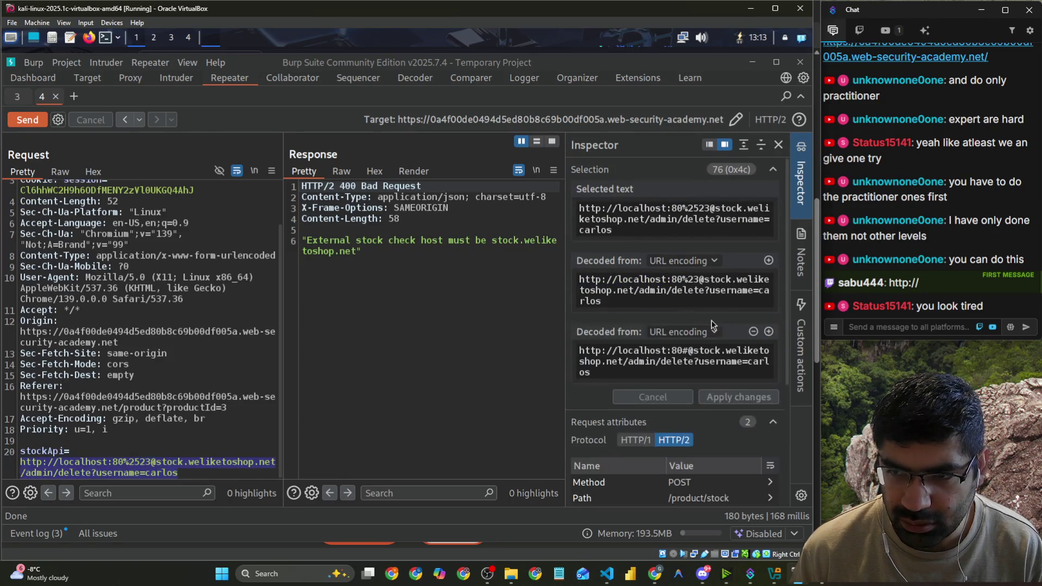
left_click(24, 119)
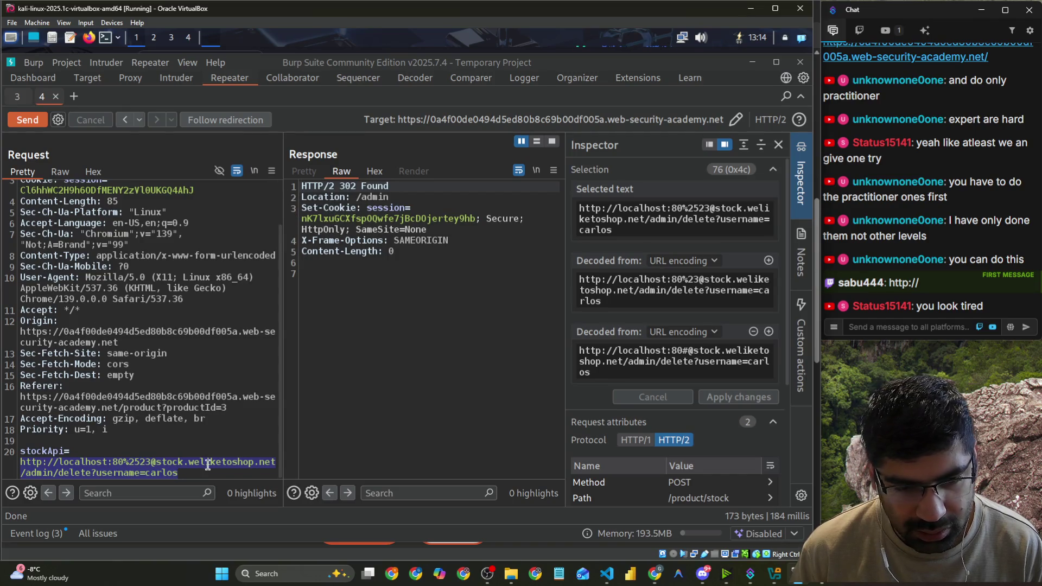
left_click_drag(200, 472, 24, 472)
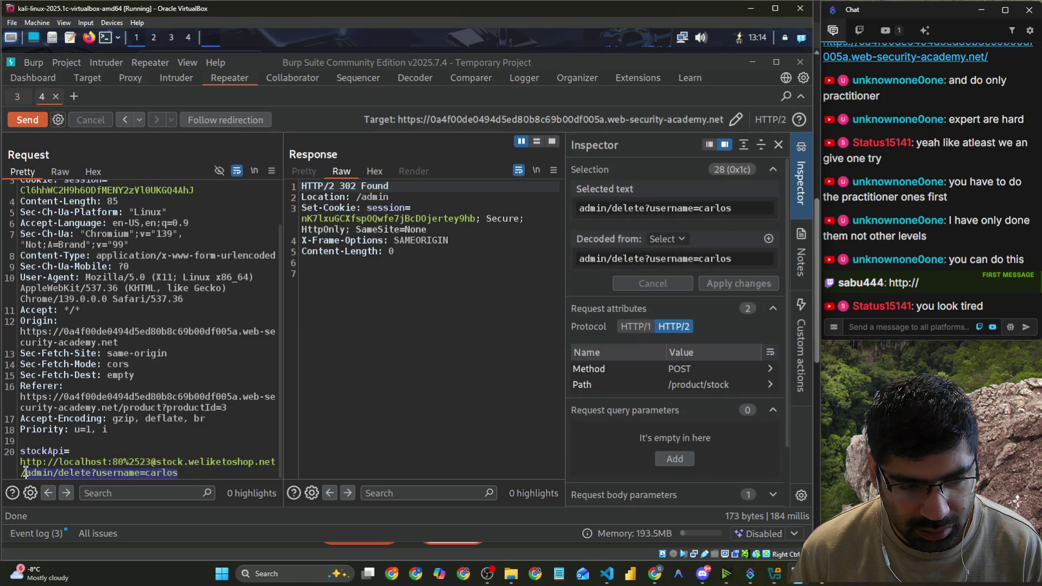
key("BackSpace")
key("BackSpace")
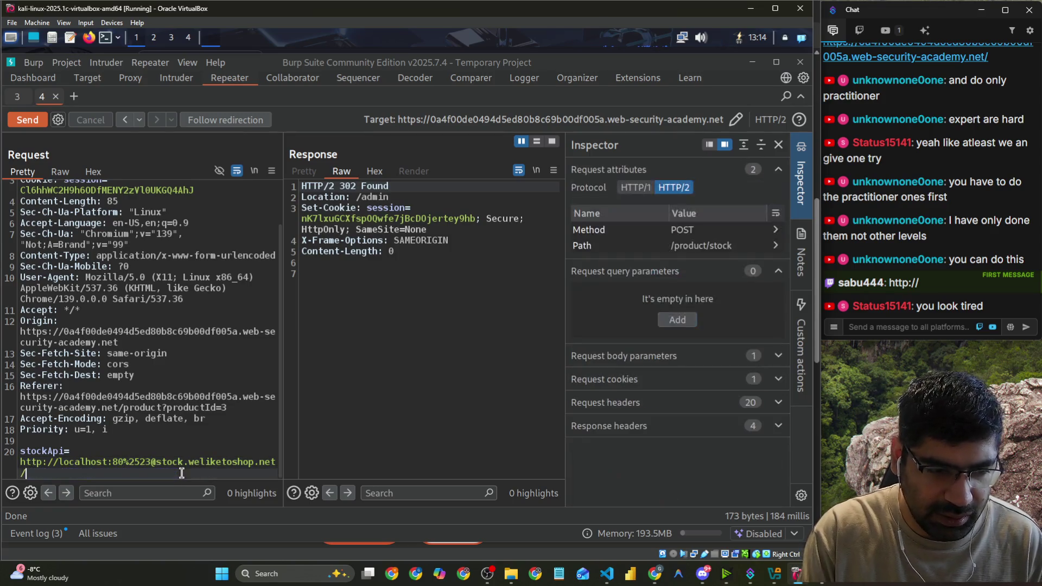
left_click(27, 120)
scroll(413, 393, "down", 10)
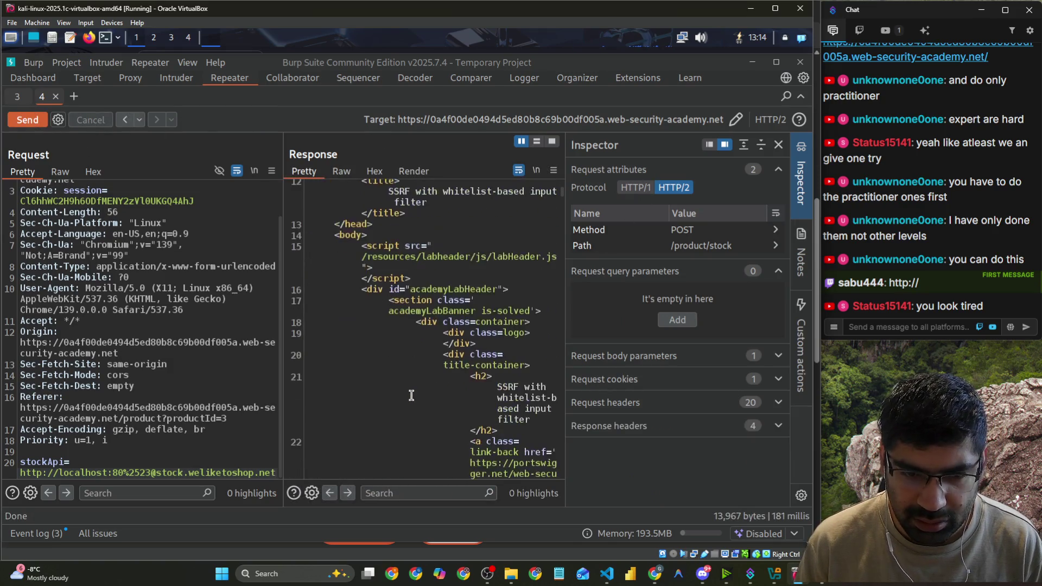
scroll(437, 425, "down", 5)
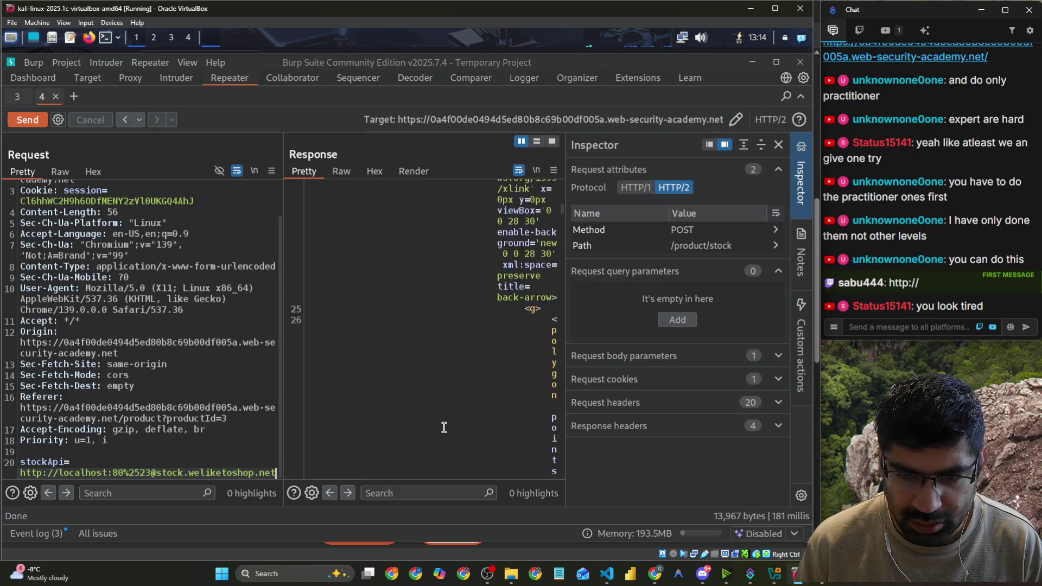
scroll(420, 382, "down", 5)
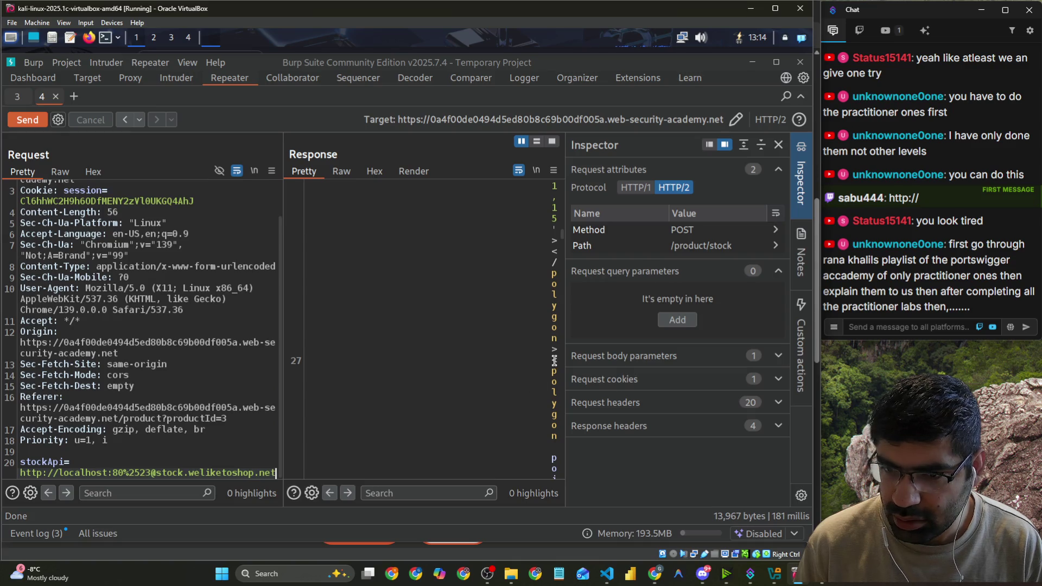
mouse_move(554, 362)
left_mouse_down()
mouse_move(558, 496)
mouse_move(408, 435)
left_mouse_up()
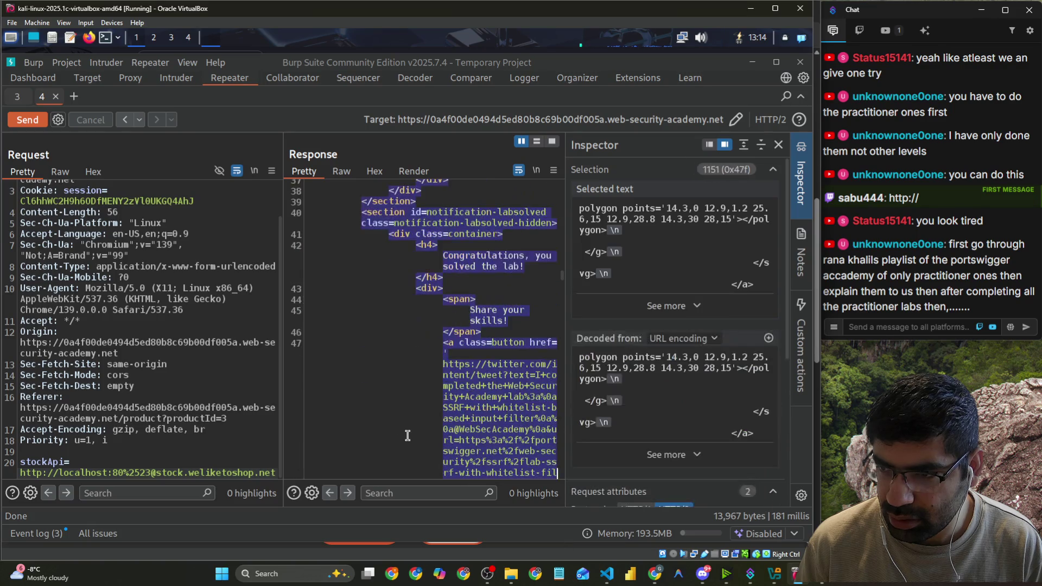
scroll(388, 359, "down", 5)
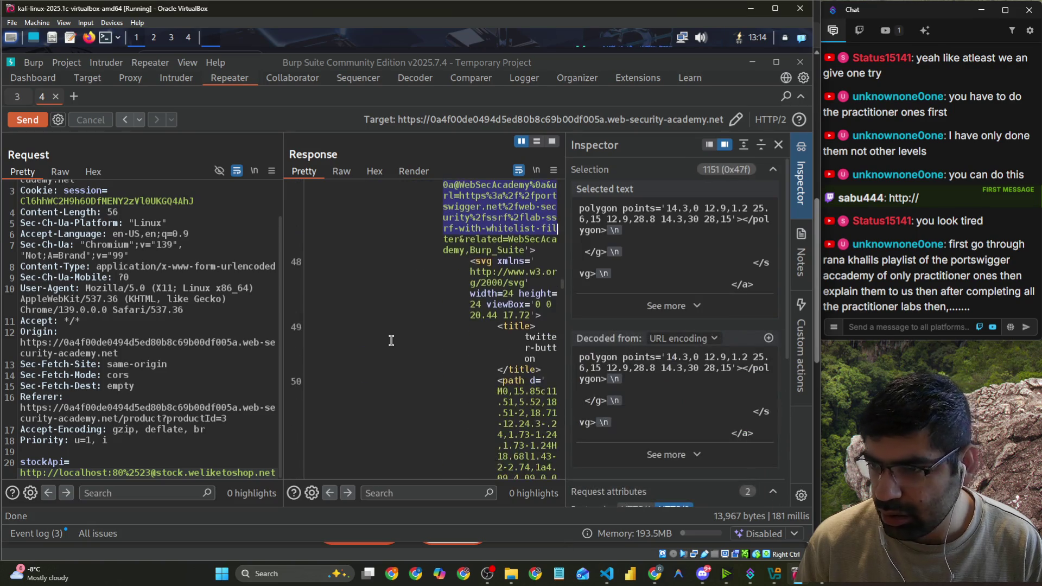
left_click(391, 340)
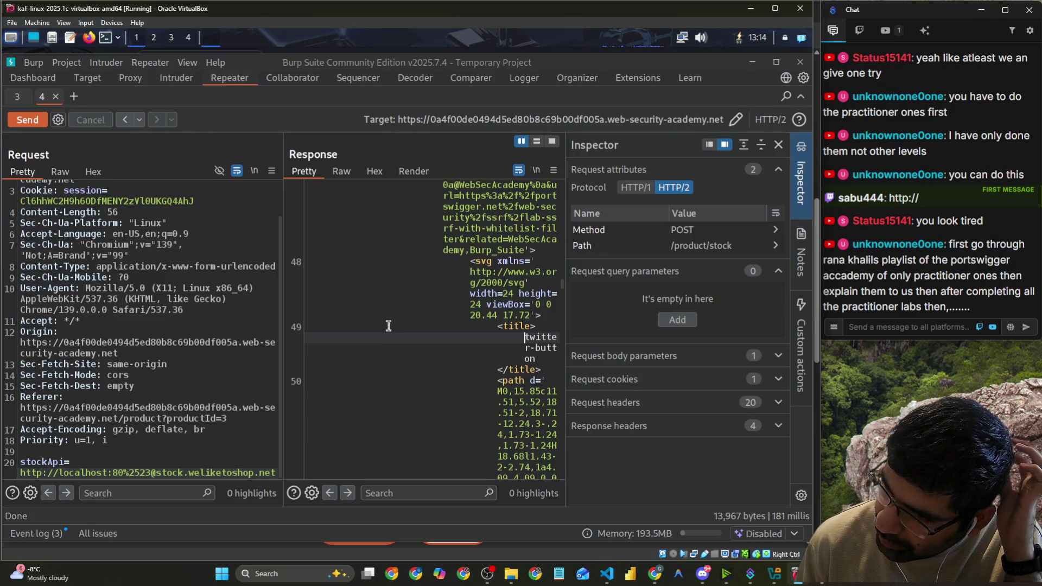
scroll(388, 326, "down", 8)
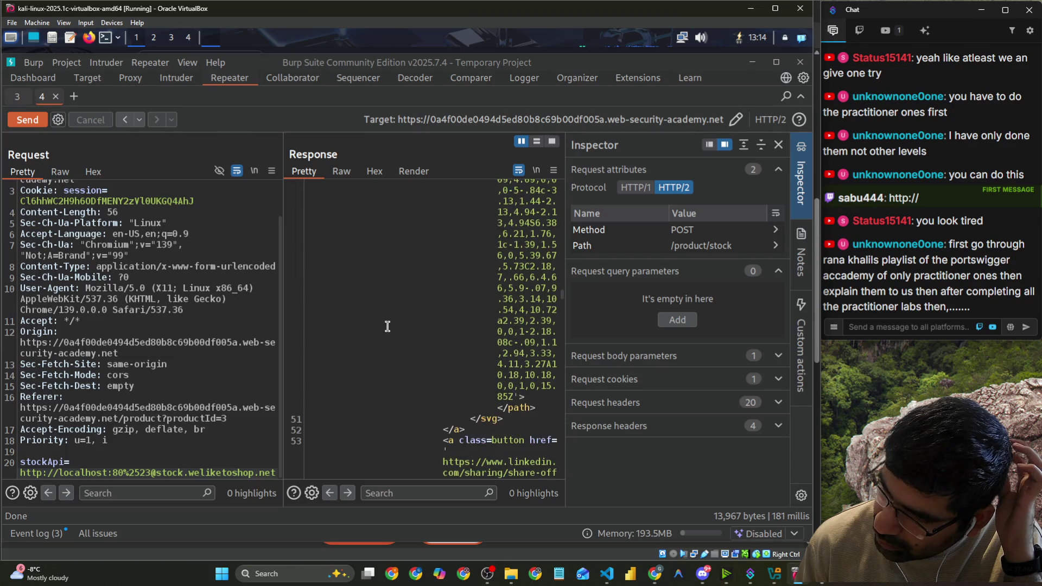
scroll(387, 326, "down", 8)
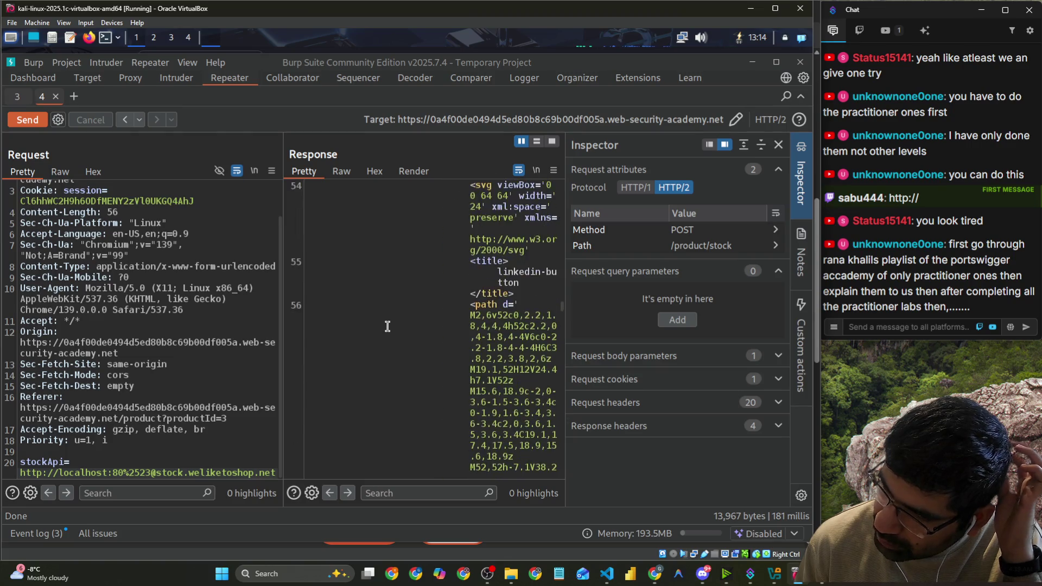
scroll(388, 327, "down", 10)
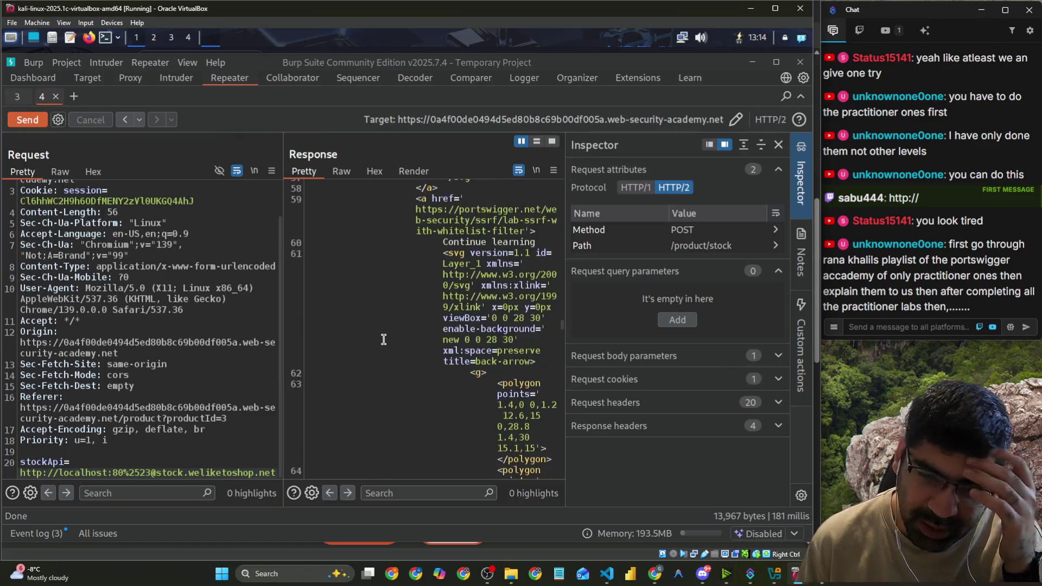
scroll(384, 337, "down", 12)
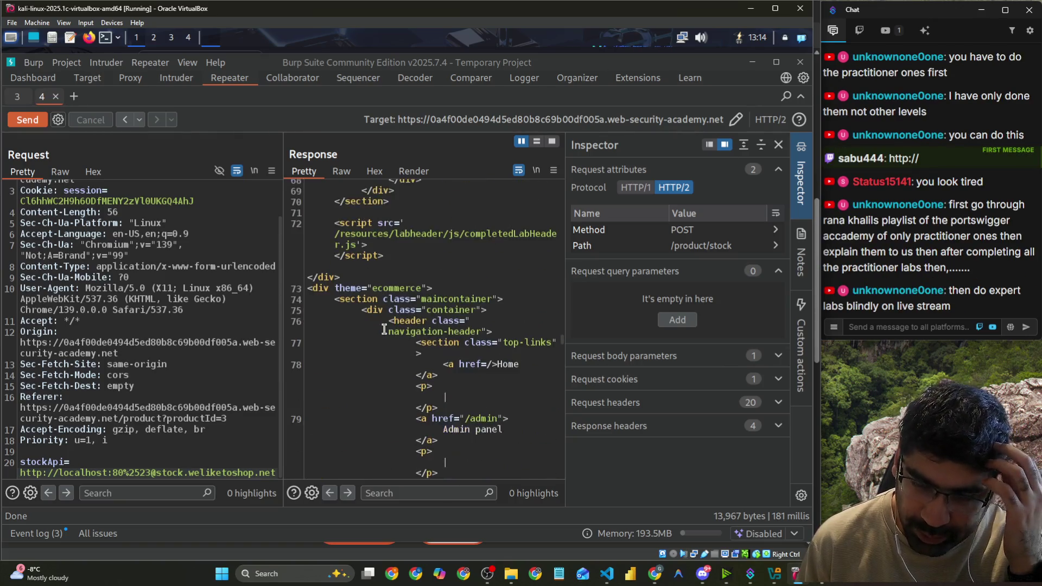
scroll(384, 330, "down", 6)
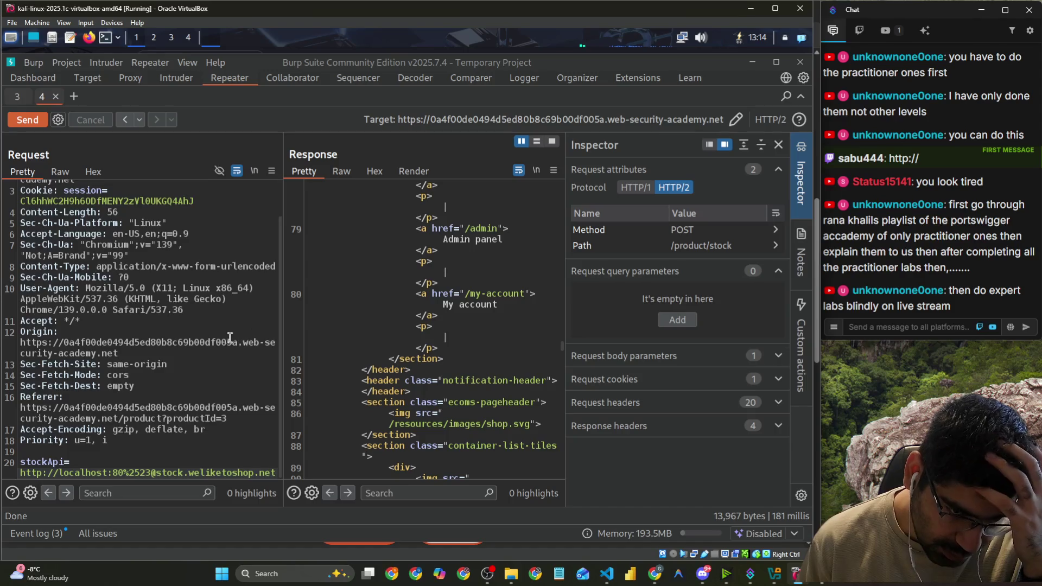
double_click(176, 473)
triple_click(177, 473)
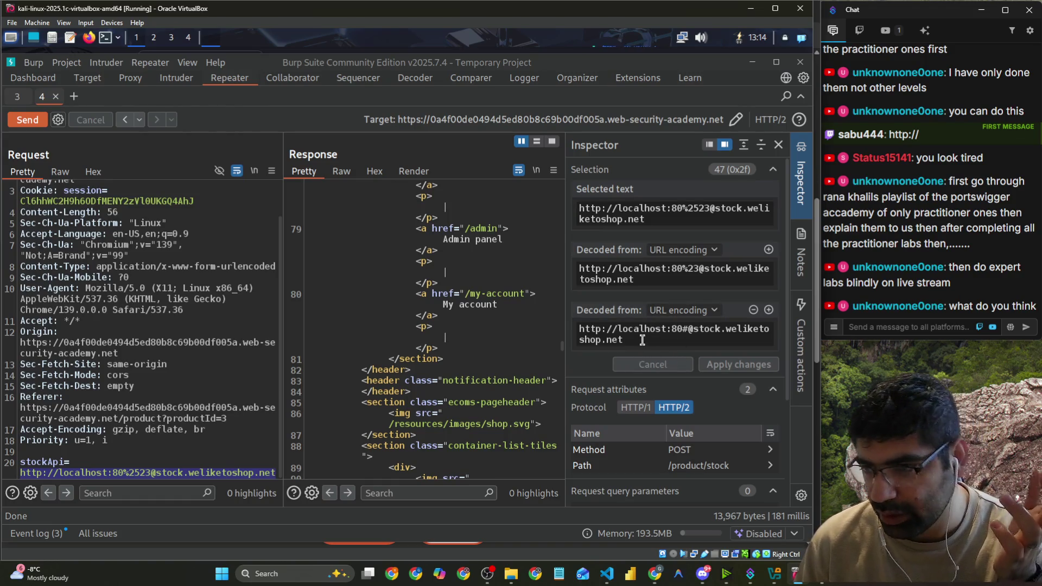
Compare the Inspector's decoding layers: %2523 becomes %23, then # in the final URL.
left_click_drag(642, 340, 566, 325)
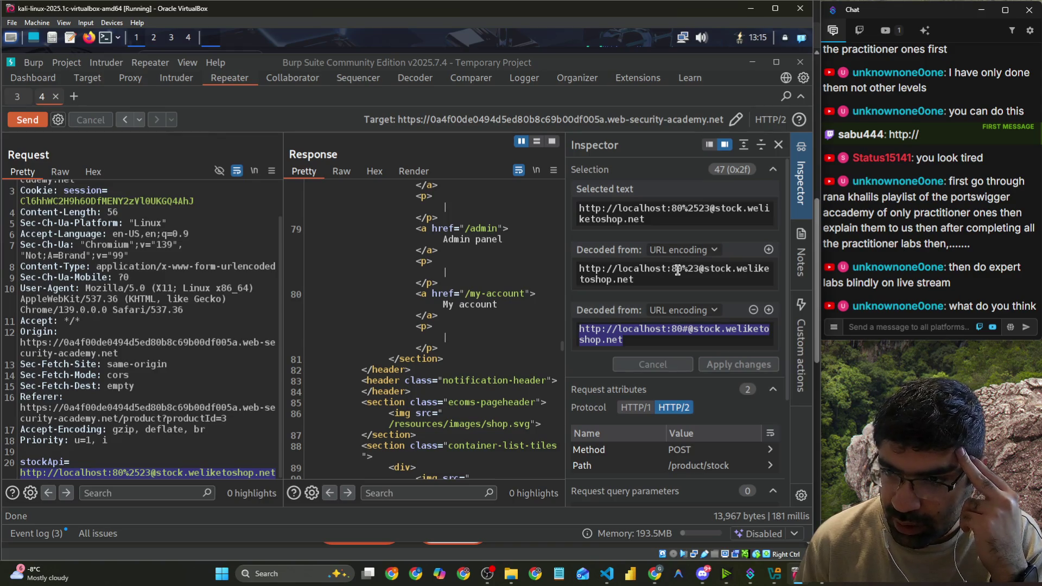
left_click_drag(682, 270, 706, 270)
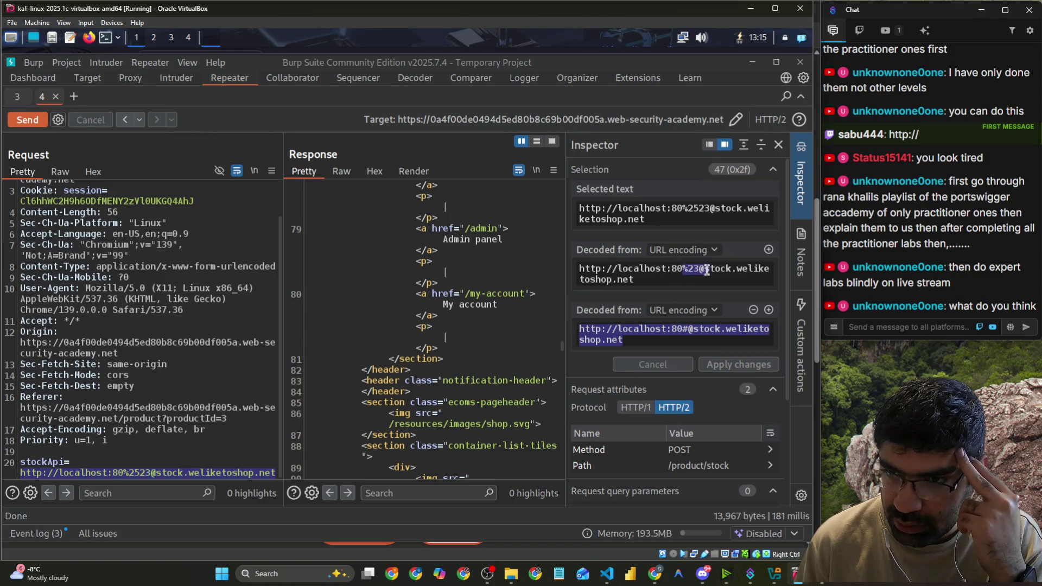
left_click(643, 340)
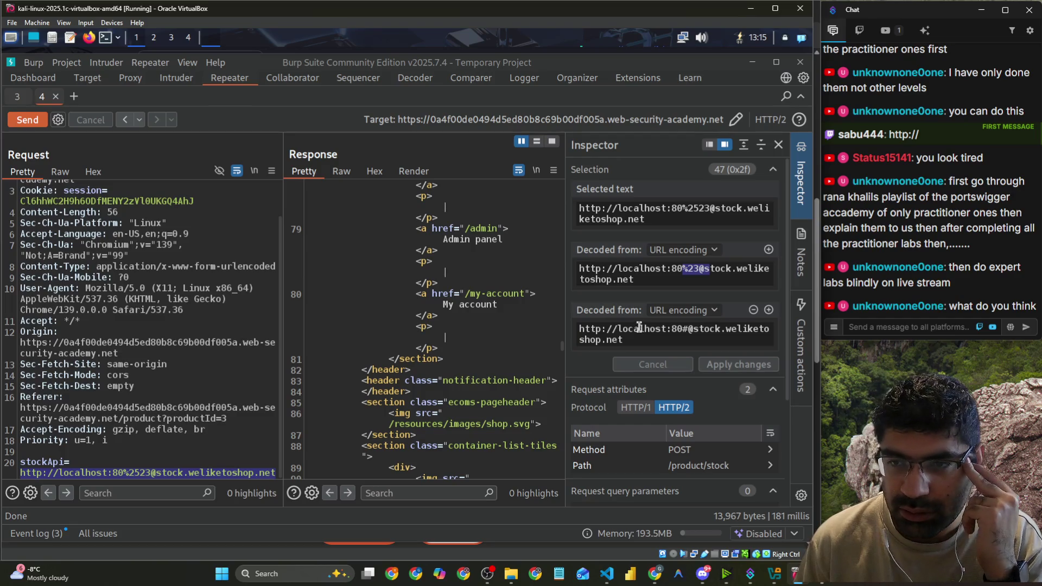
Follow a viewer's chat explanation of why %2523 decodes to %23 and then #.
scroll(920, 223, "up", 5)
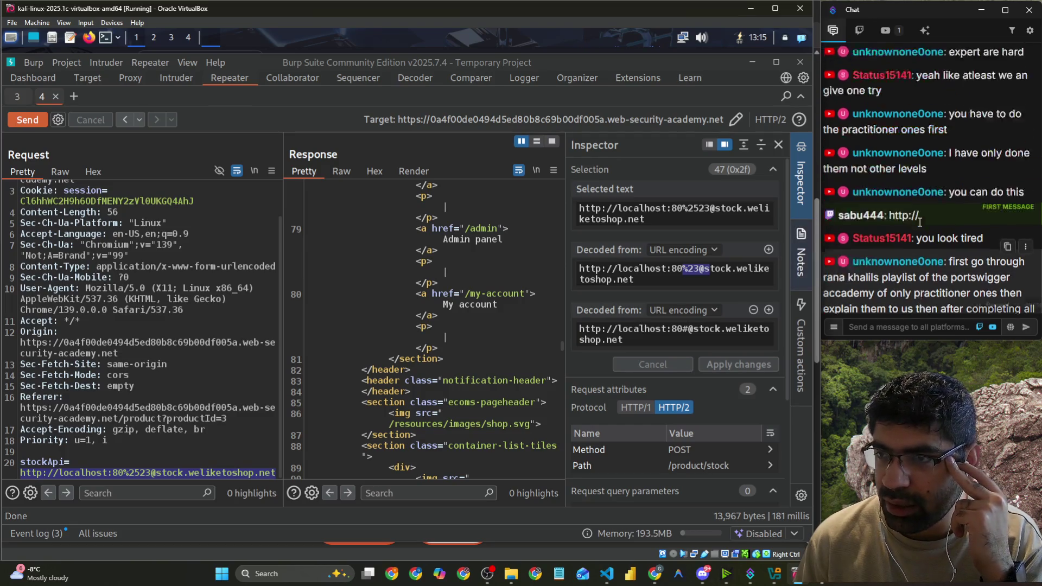
scroll(919, 223, "down", 10)
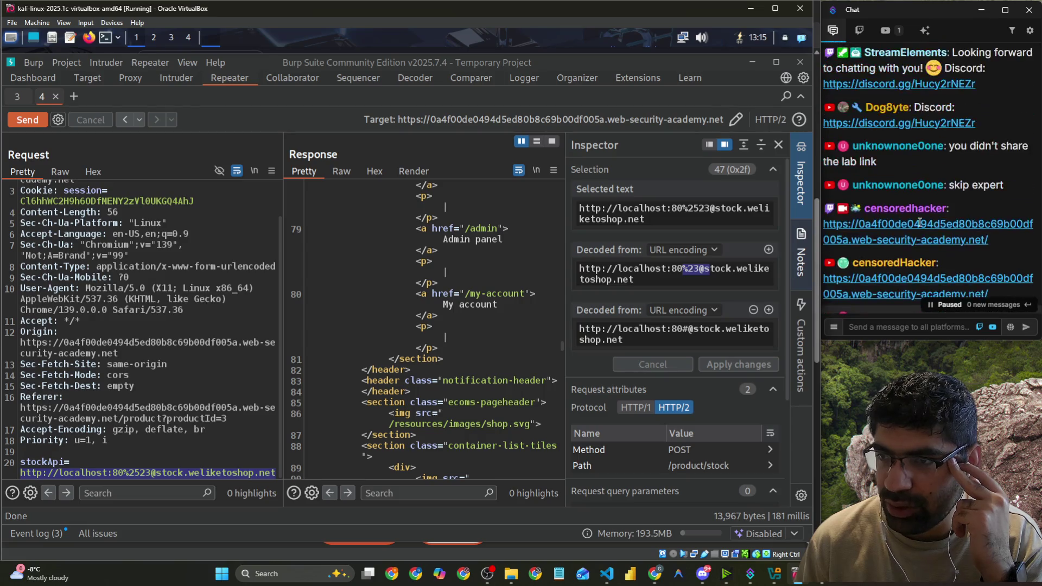
scroll(919, 227, "up", 4)
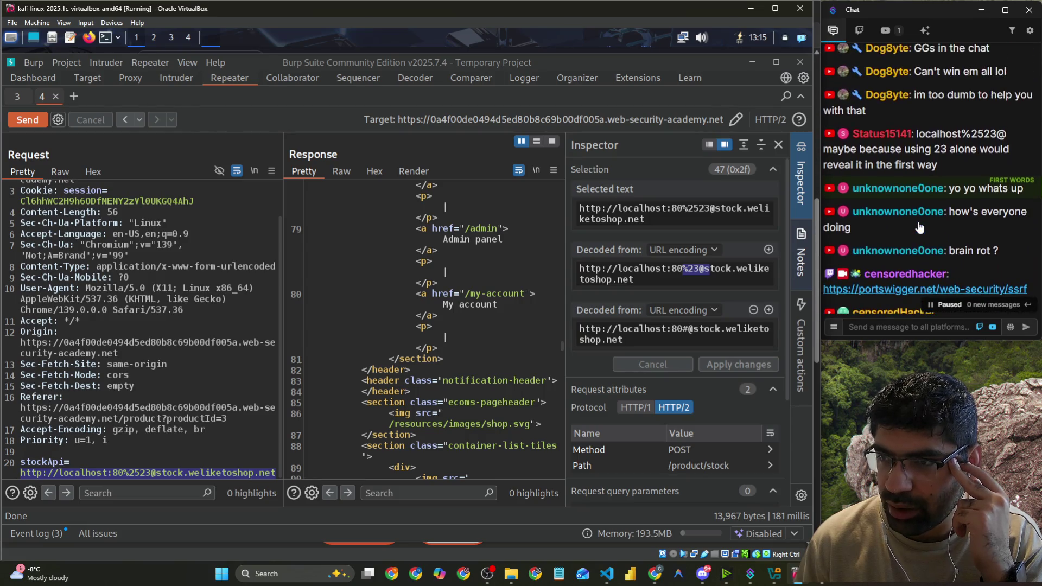
left_click_drag(963, 136, 993, 136)
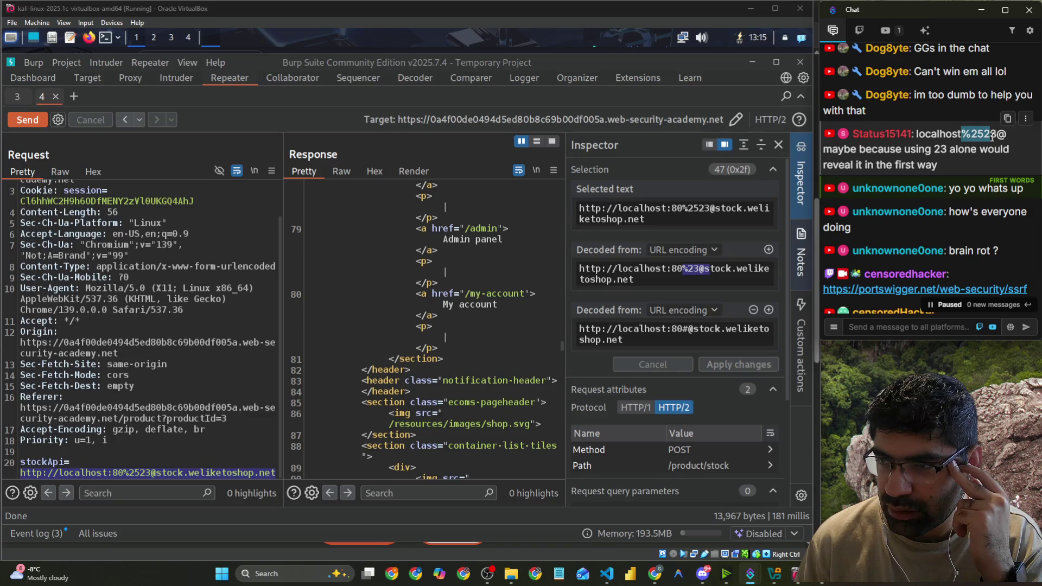
scroll(923, 216, "down", 8)
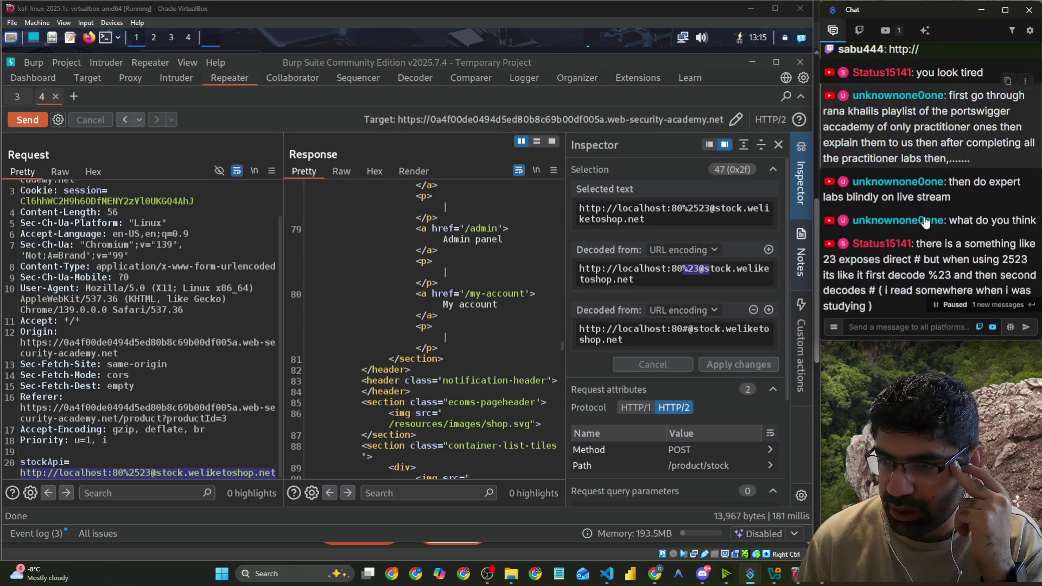
scroll(932, 260, "down", 1)
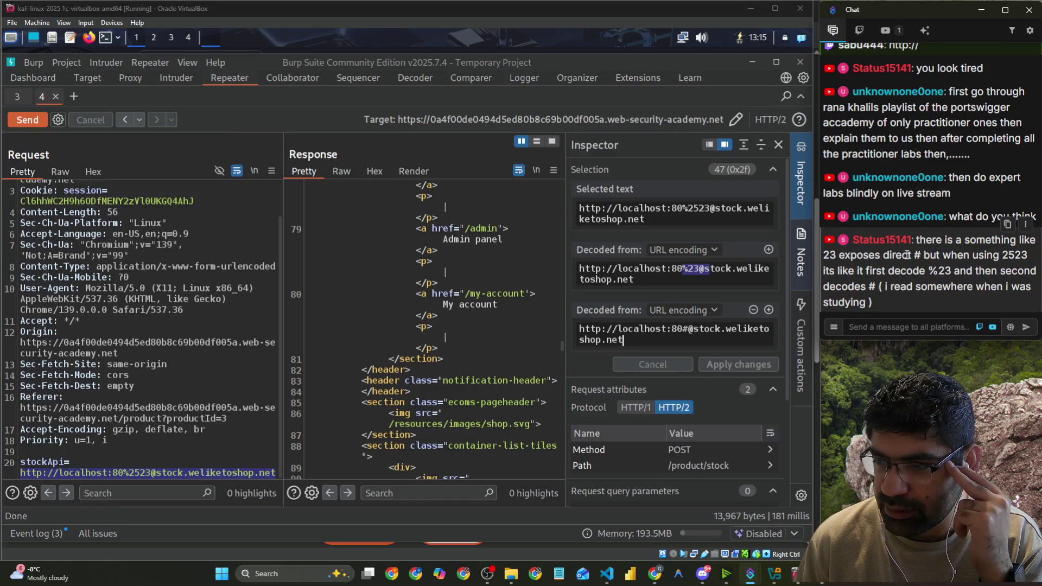
double_click(915, 255)
left_click_drag(939, 256, 1020, 260)
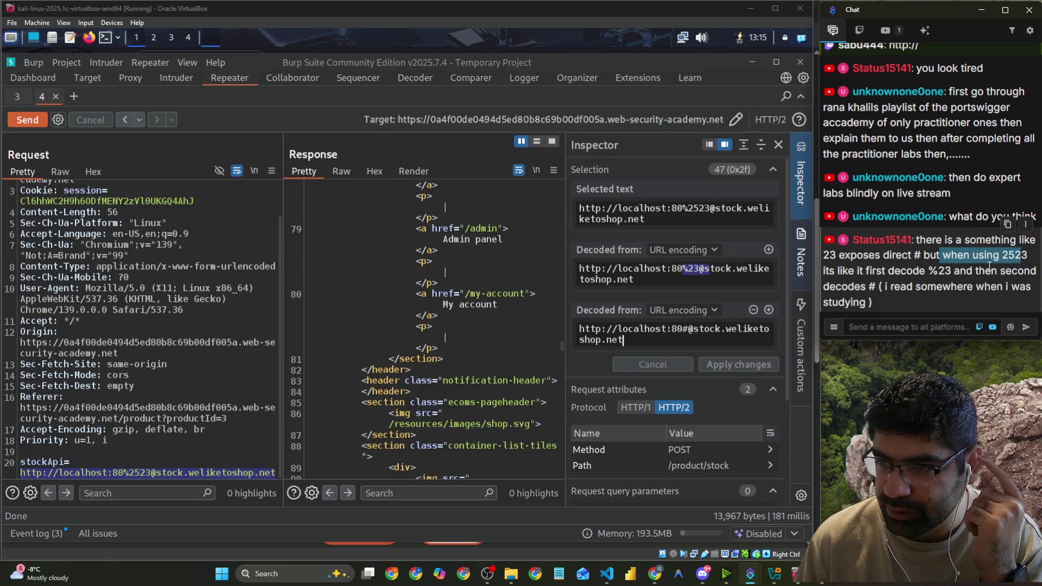
left_click_drag(855, 271, 1035, 272)
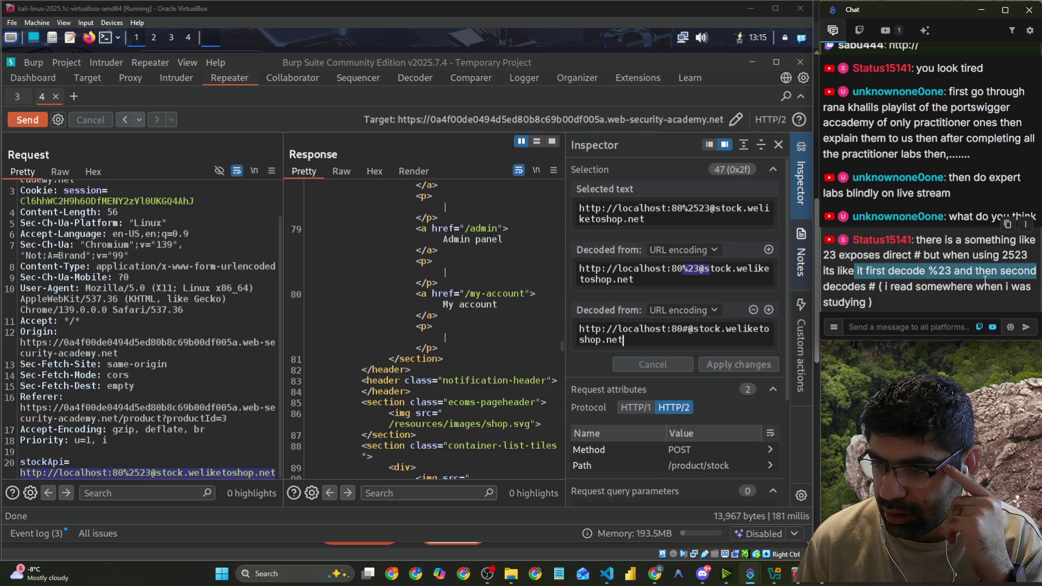
mouse_move(882, 288)
left_mouse_down()
mouse_move(1016, 288)
mouse_move(907, 270)
mouse_move(916, 240)
left_mouse_up()
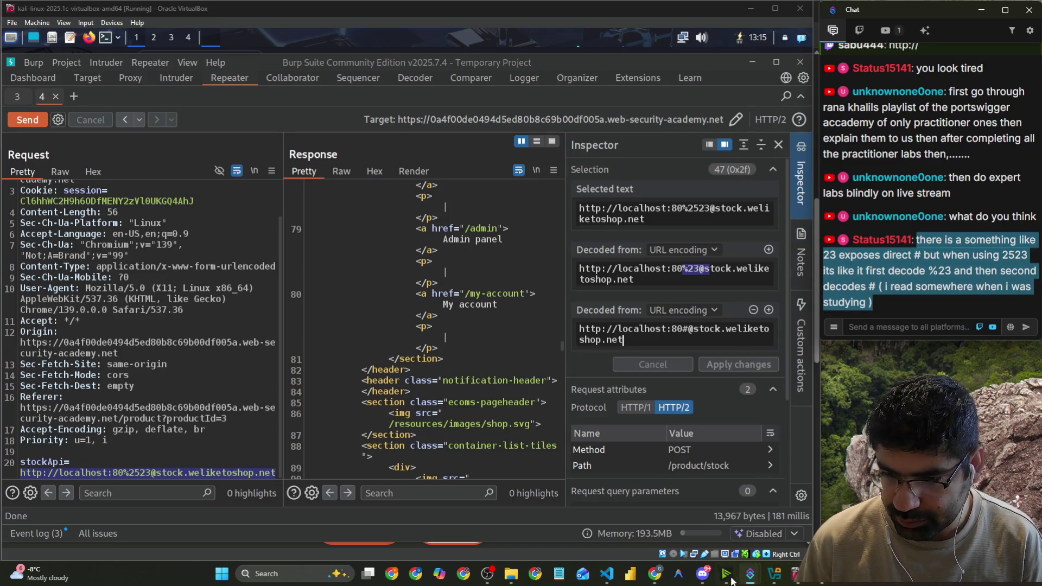
Bring up Discord's Hackers Pub going-live channel and shrink the window to reveal Burp's request.
left_click(703, 574)
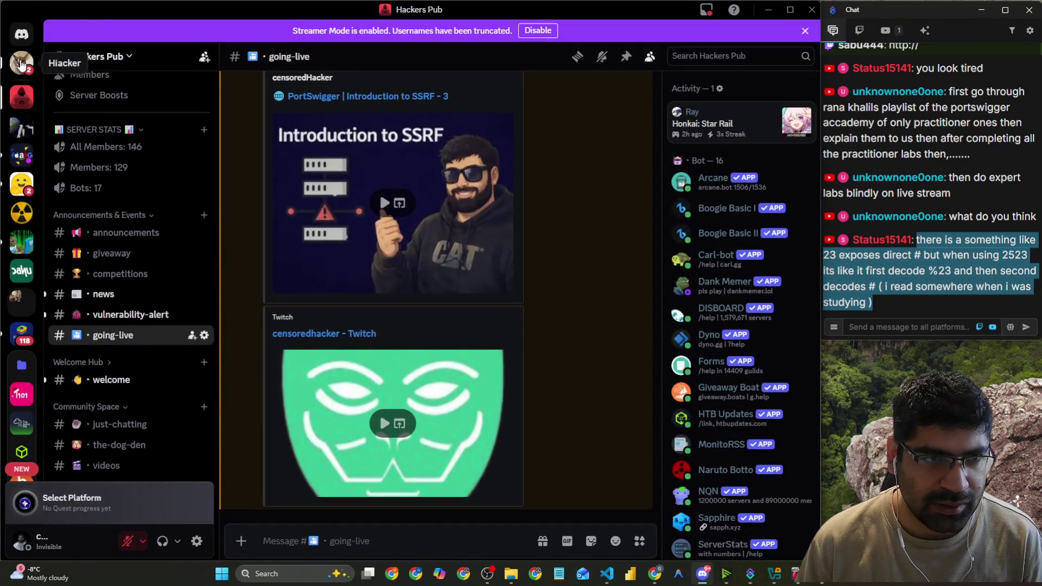
mouse_move(462, 9)
left_mouse_down()
mouse_move(485, 105)
mouse_move(3, 183)
mouse_move(108, 181)
left_mouse_up()
left_click_drag(273, 212, 95, 212)
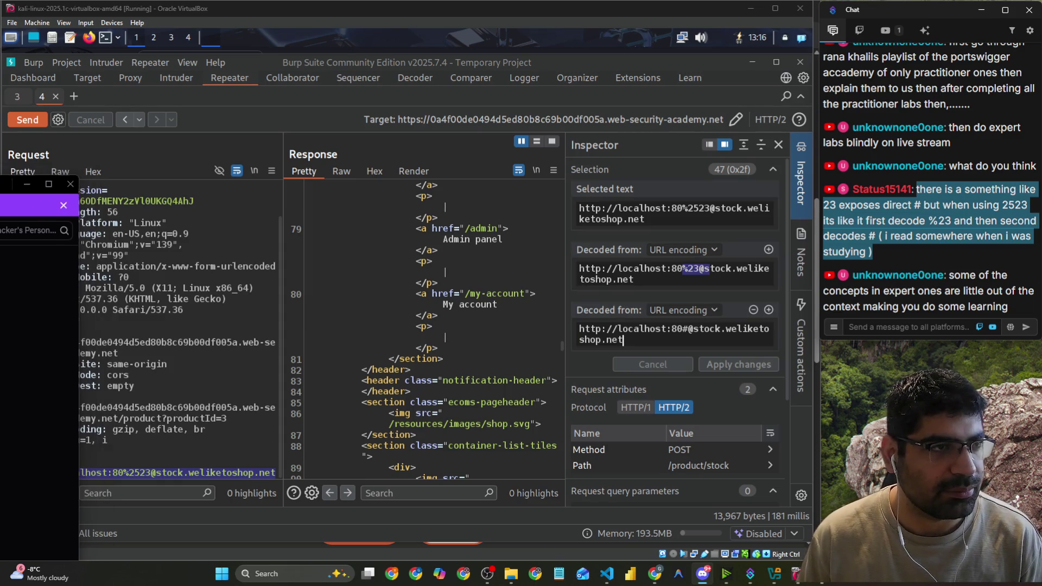
Close the small Discord window, enlarge and reposition the chat, and filter it to YouTube messages.
left_click(708, 143)
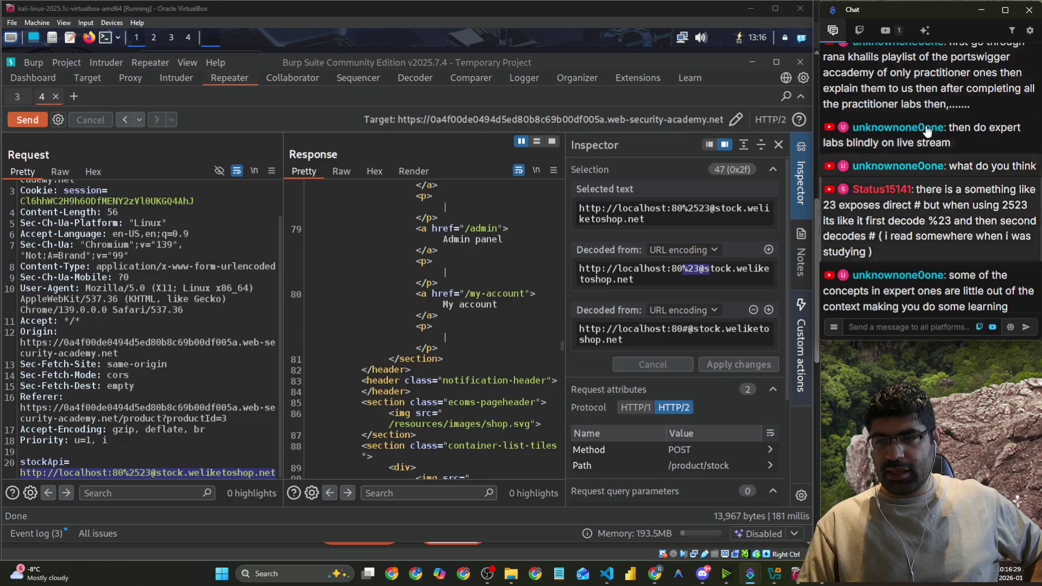
left_click_drag(928, 16, 336, 34)
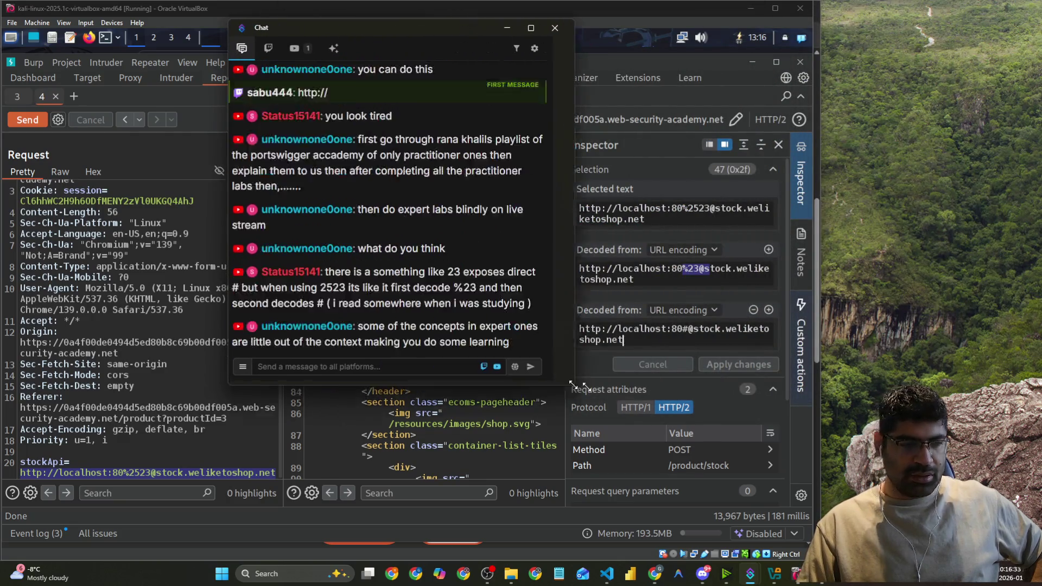
left_click_drag(451, 358, 672, 406)
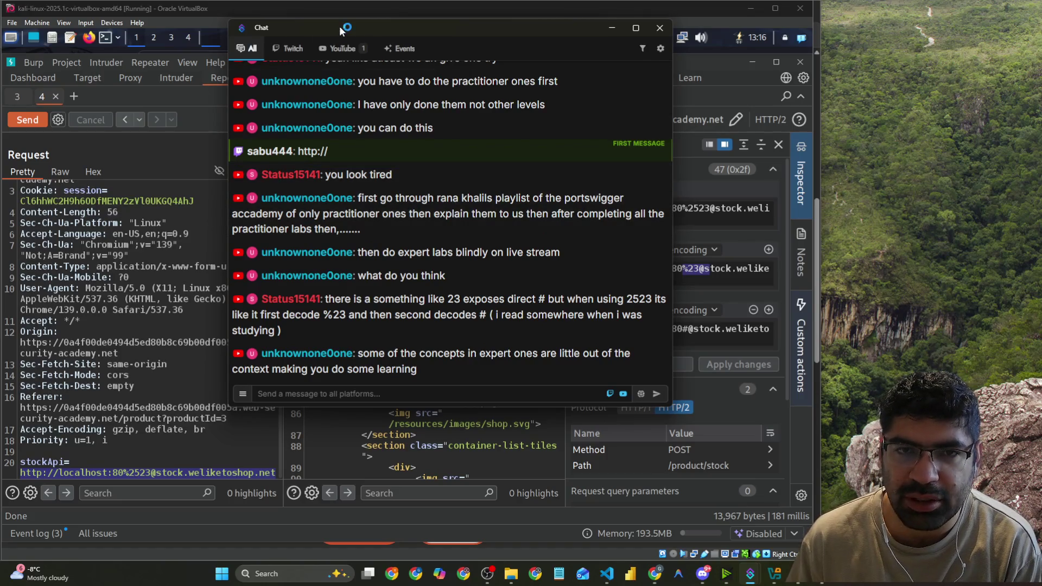
left_click_drag(340, 26, 676, 18)
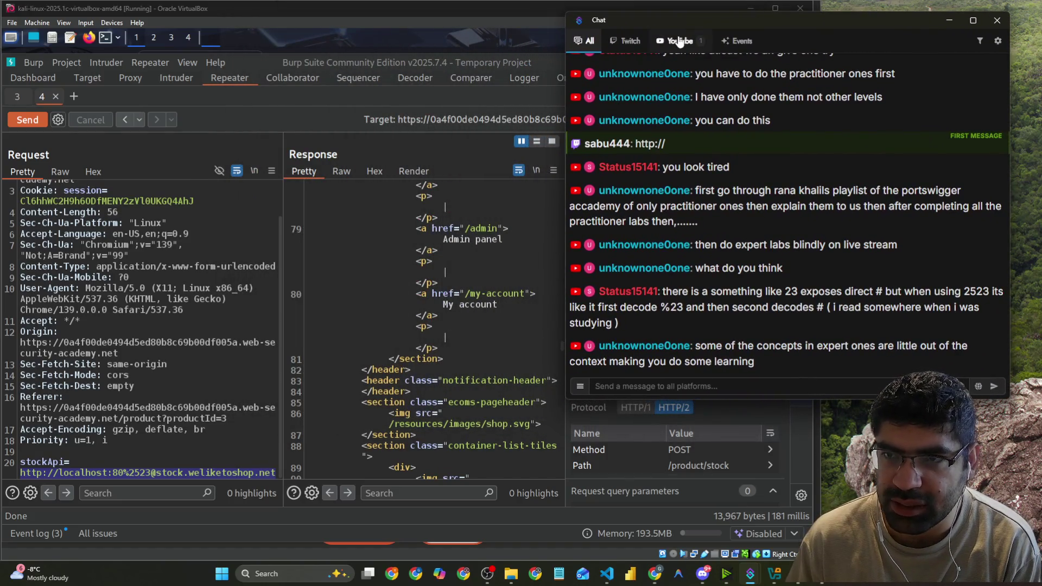
left_click(680, 41)
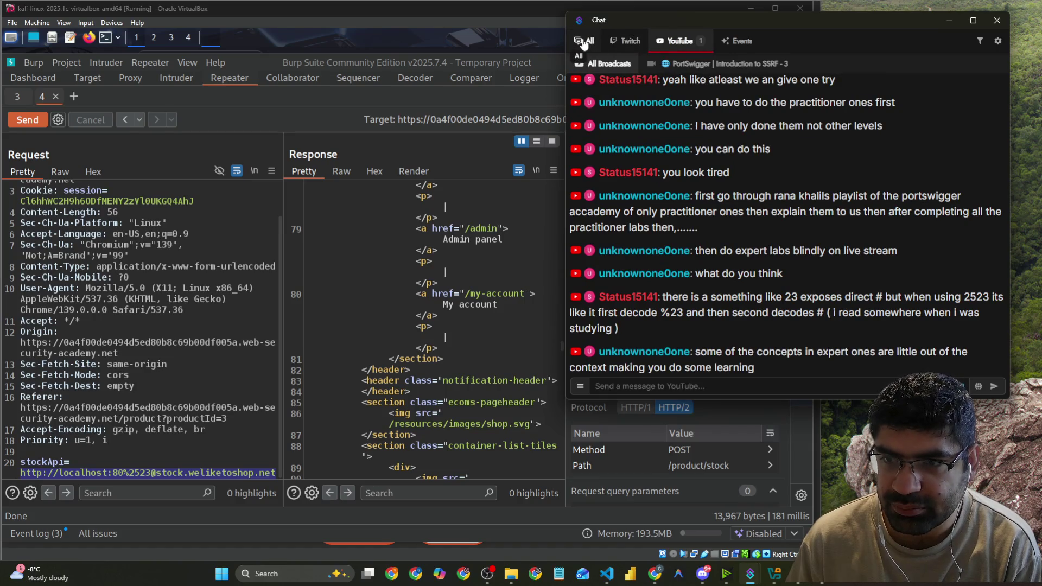